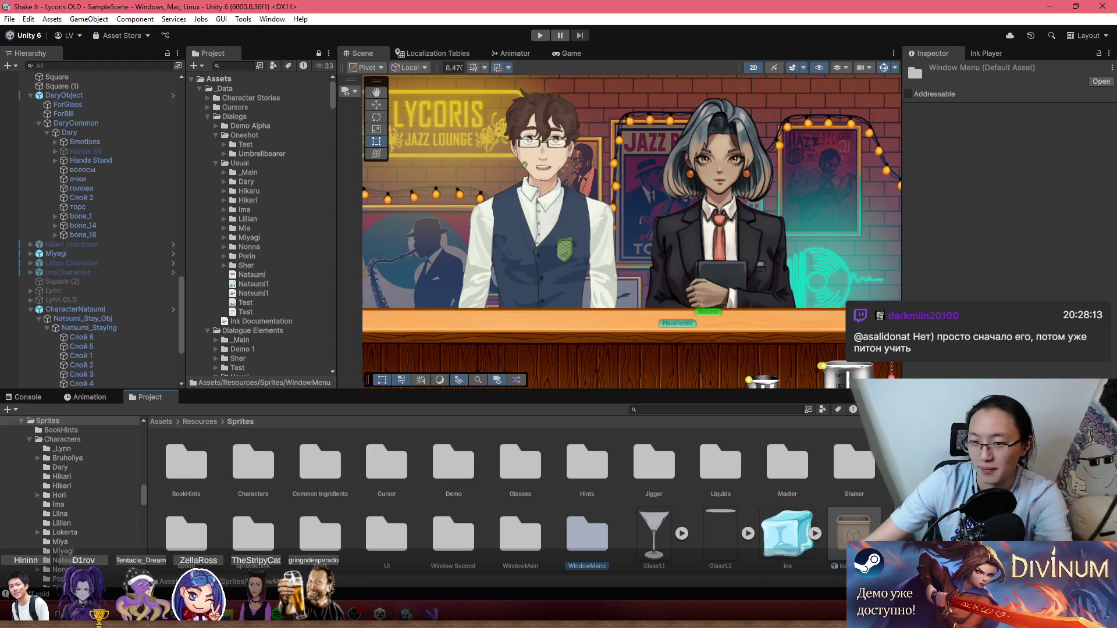
# Browse the Shaker, Madler and jigger sprite folders, then open the Liquids folder.
pyautogui.doubleClick(847, 456)
pyautogui.press('BackSpace')
pyautogui.doubleClick(780, 465)
pyautogui.press('BackSpace')
pyautogui.doubleClick(677, 474)
pyautogui.press('BackSpace')
pyautogui.doubleClick(710, 470)
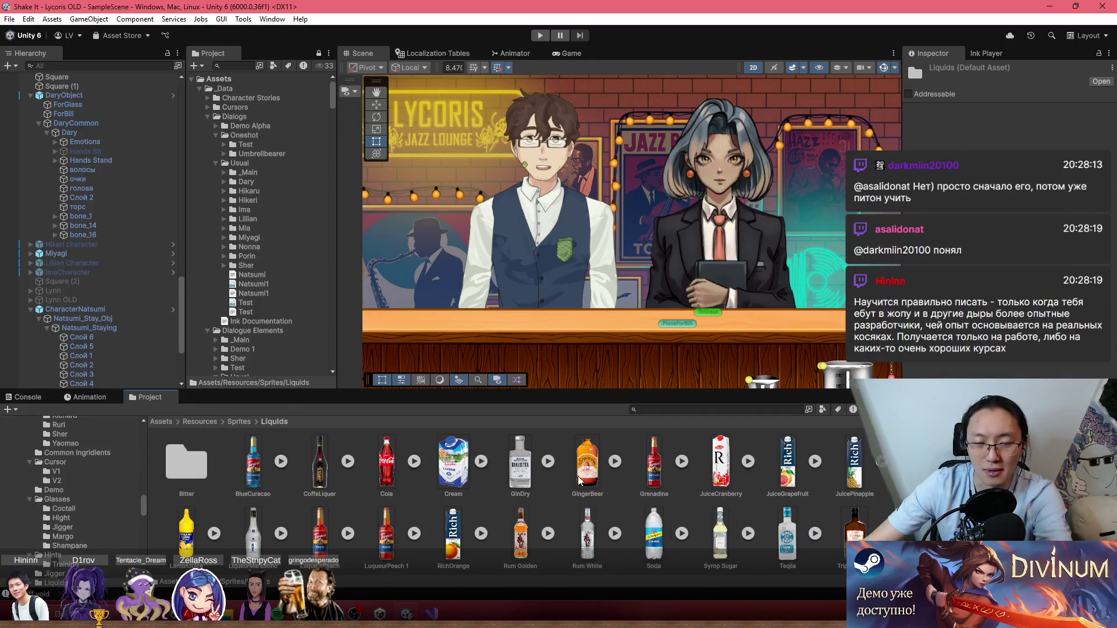
# Inspect the Cola sprite's import settings and pan the Scene to the bottle shelves.
pyautogui.click(385, 469)
pyautogui.scroll(-1, 385, 466)
pyautogui.scroll(-1, 390, 442)
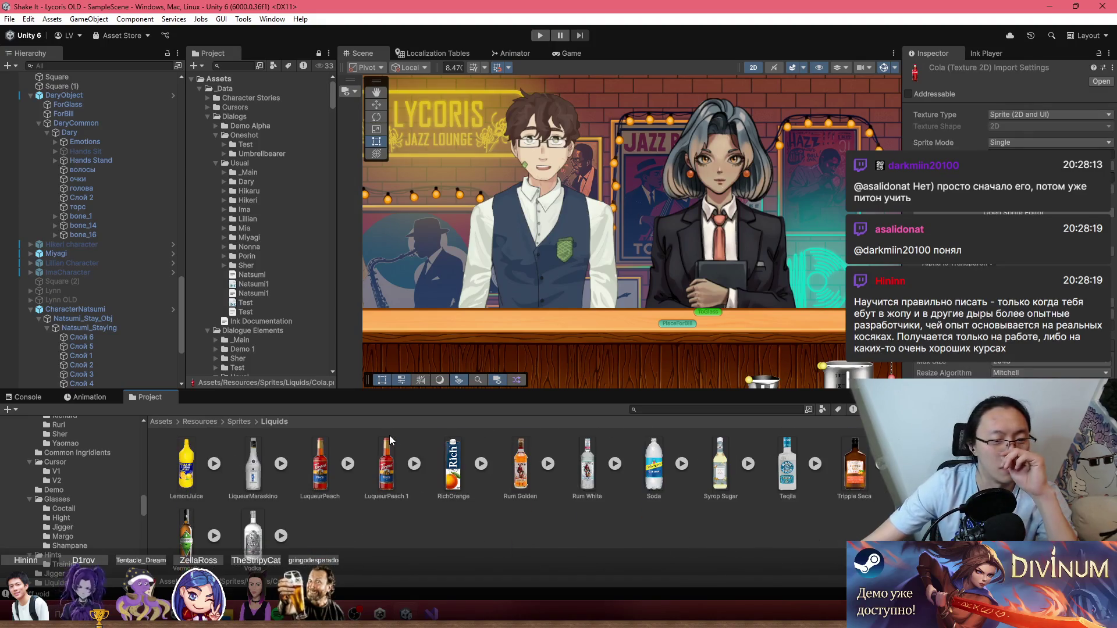
pyautogui.scroll(2, 384, 446)
pyautogui.moveTo(673, 235); pyautogui.dragTo(617, 291)
pyautogui.scroll(5, 559, 241)
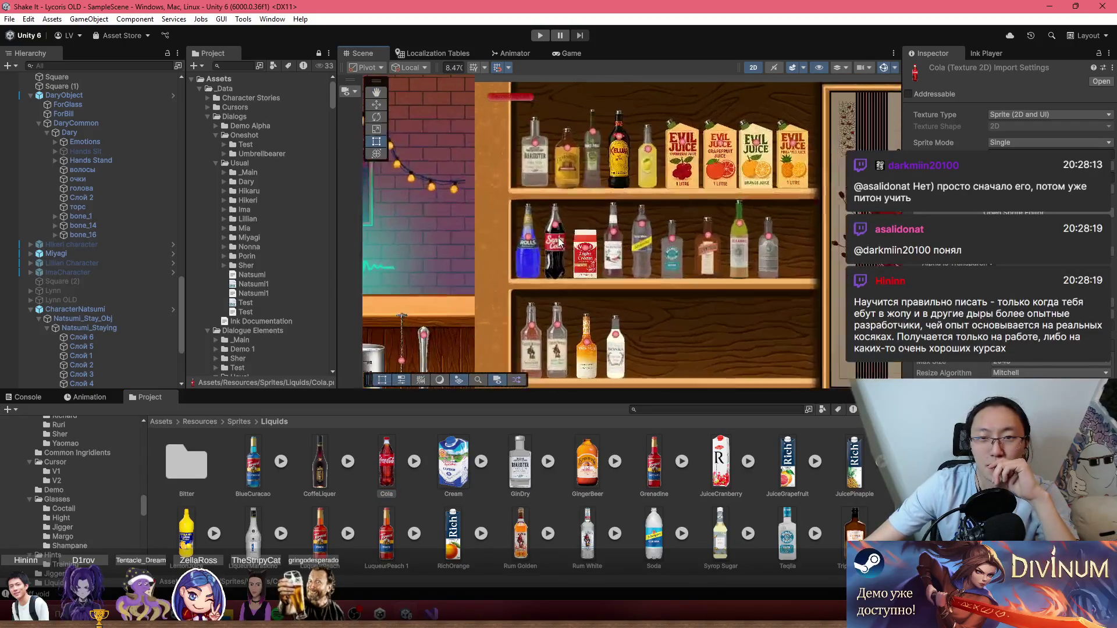
# Select the Cola bottle and its Label child, then locate the Label sprite's source asset.
pyautogui.click(559, 241)
pyautogui.click(559, 241)
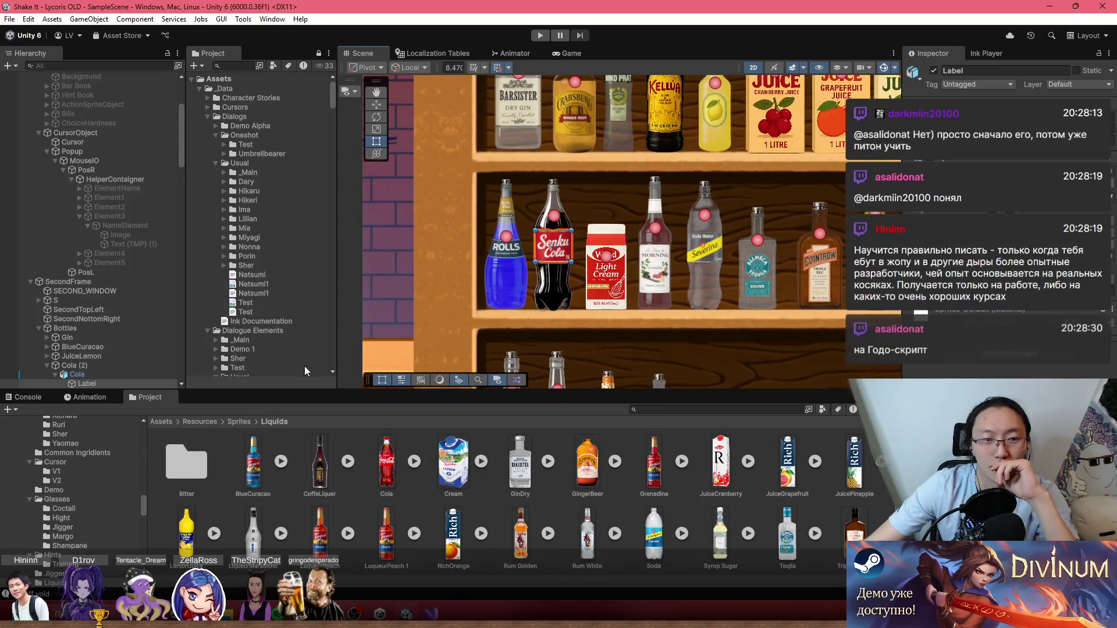
pyautogui.click(93, 384)
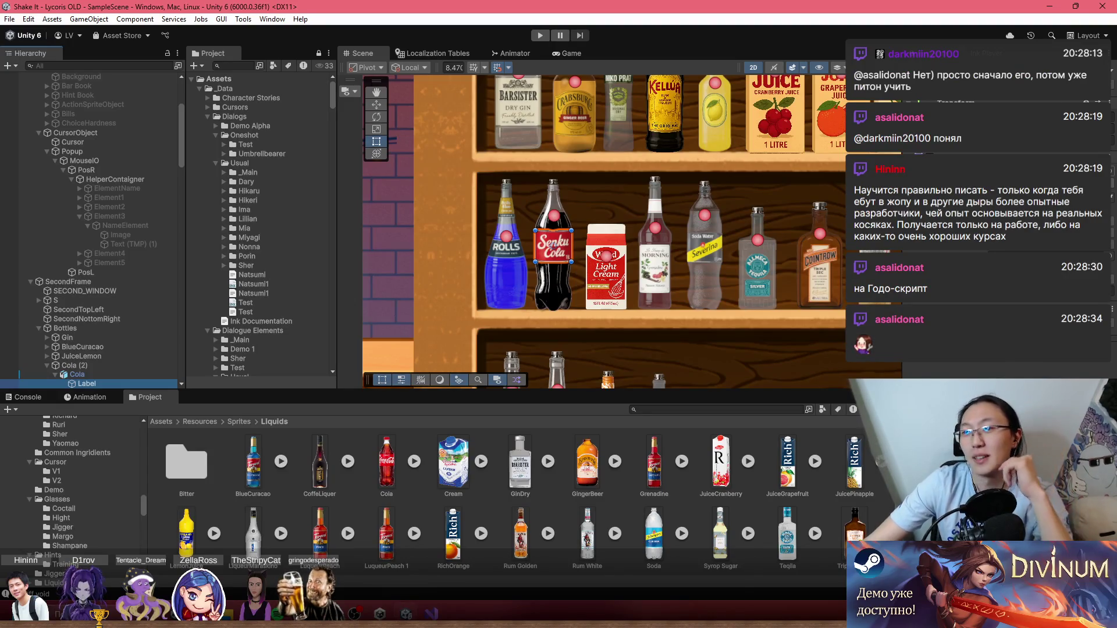
pyautogui.click(930, 454)
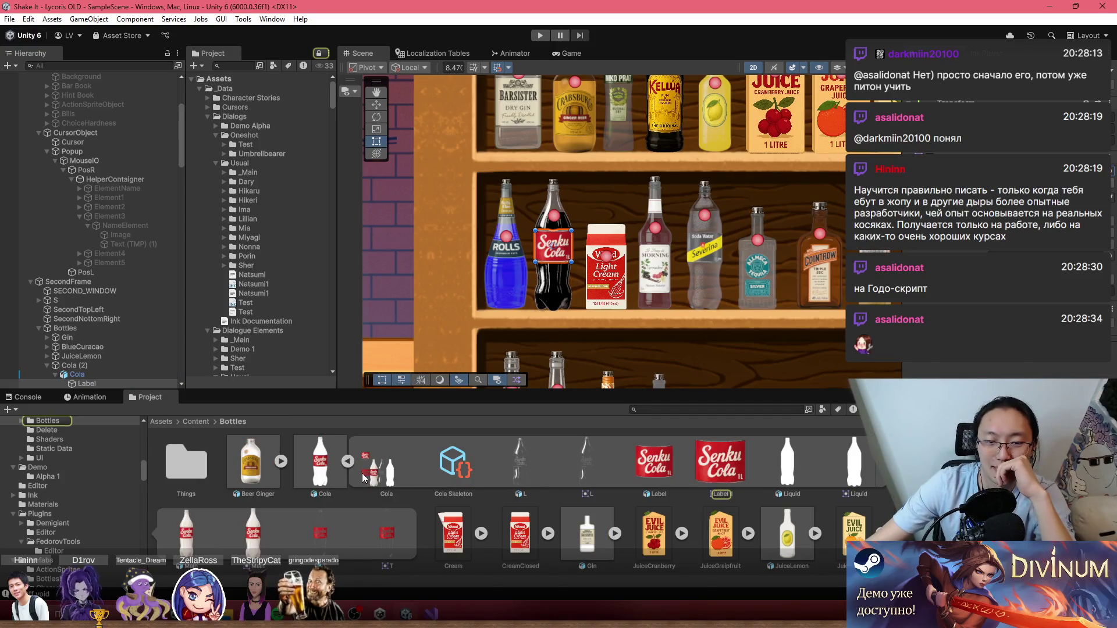
# Collapse the Cola sub-sprites and select Cola.psb to show its PSD Importer settings.
pyautogui.click(347, 462)
pyautogui.click(315, 464)
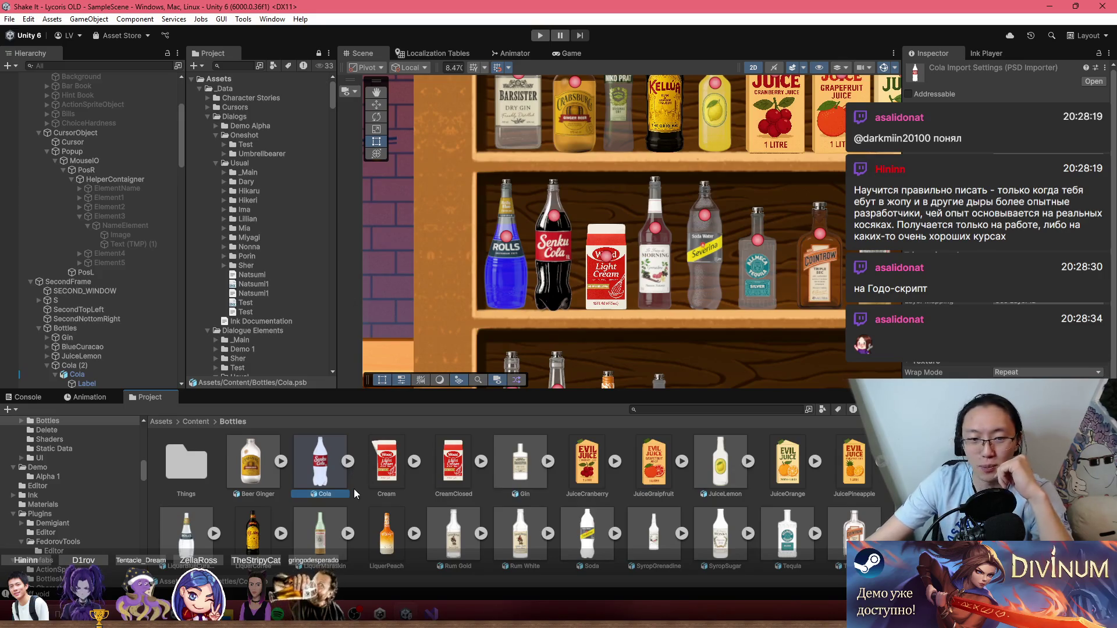
pyautogui.scroll(5, 557, 272)
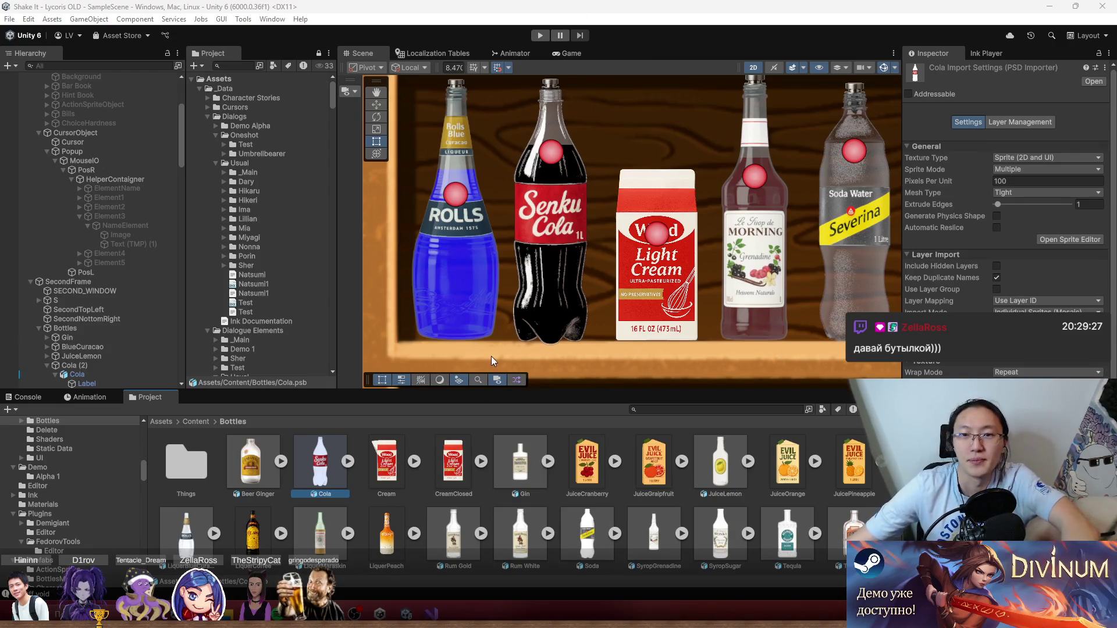
# Restore the Unity window and switch to Cola.psb open in Photoshop.
pyautogui.moveTo(491, 356); pyautogui.dragTo(491, 374)
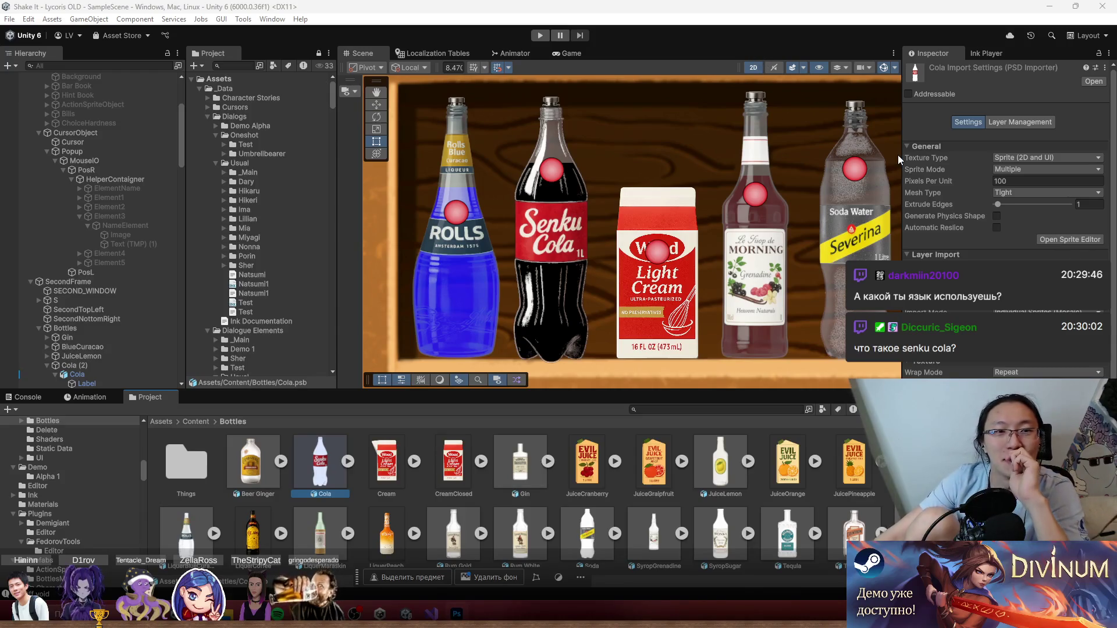
pyautogui.moveTo(905, 6)
pyautogui.mouseDown()
pyautogui.moveTo(826, 160)
pyautogui.moveTo(903, 5)
pyautogui.mouseUp()
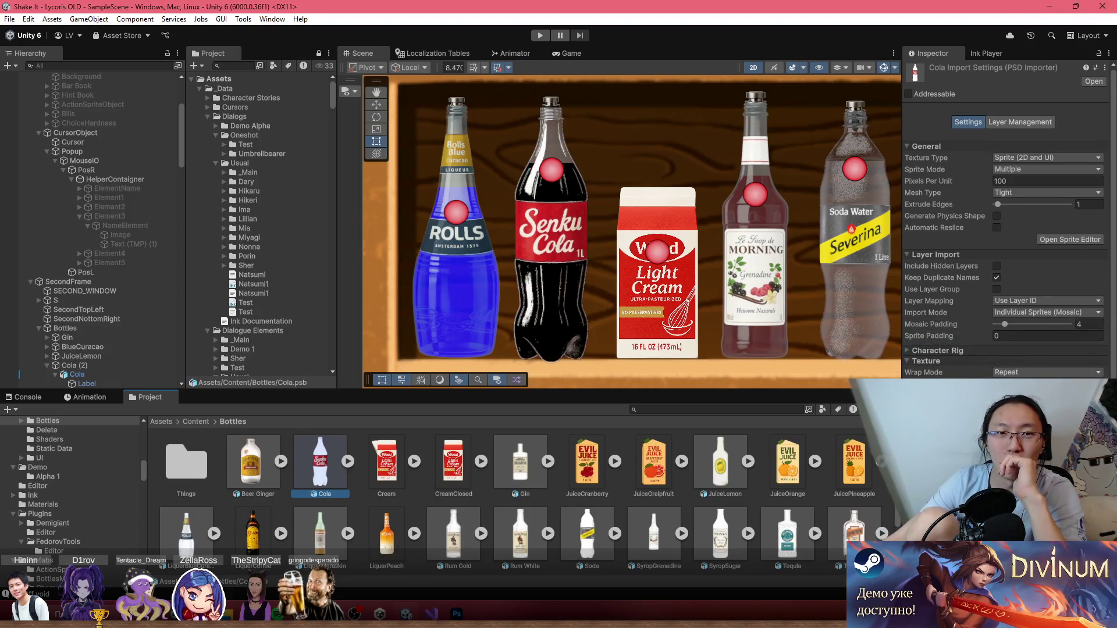
pyautogui.doubleClick(829, 6)
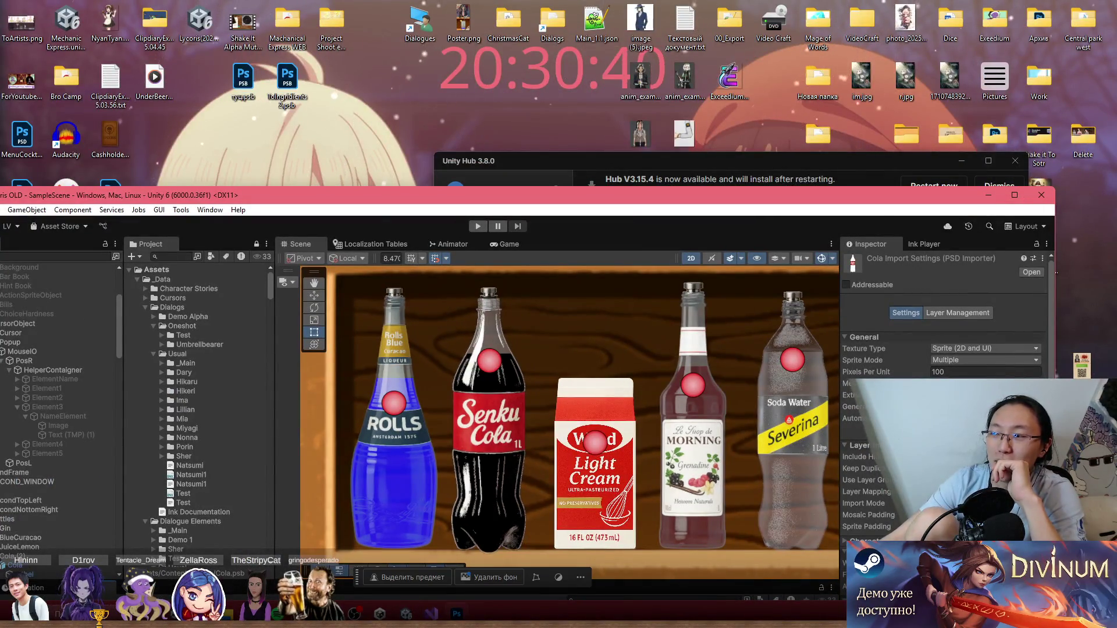
pyautogui.hotkey('alt', 'Tab')
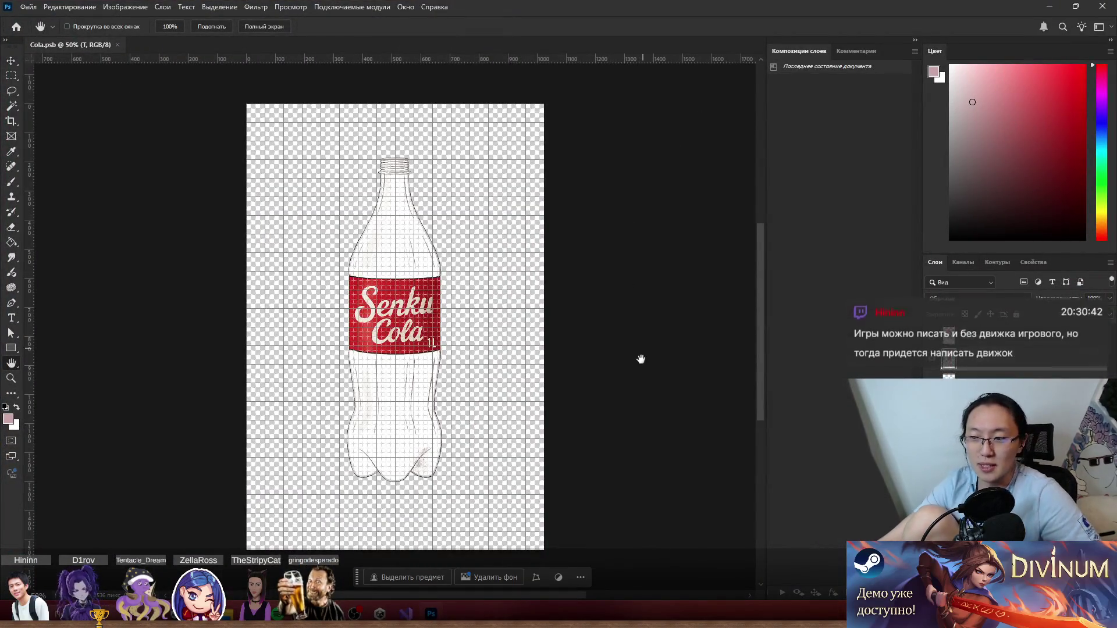
pyautogui.keyDown('alt'); pyautogui.scroll(5, 430, 393); pyautogui.keyUp('alt')
# Select the Liquid layer and erase liquid at the bottle's shoulder.
pyautogui.press('b')
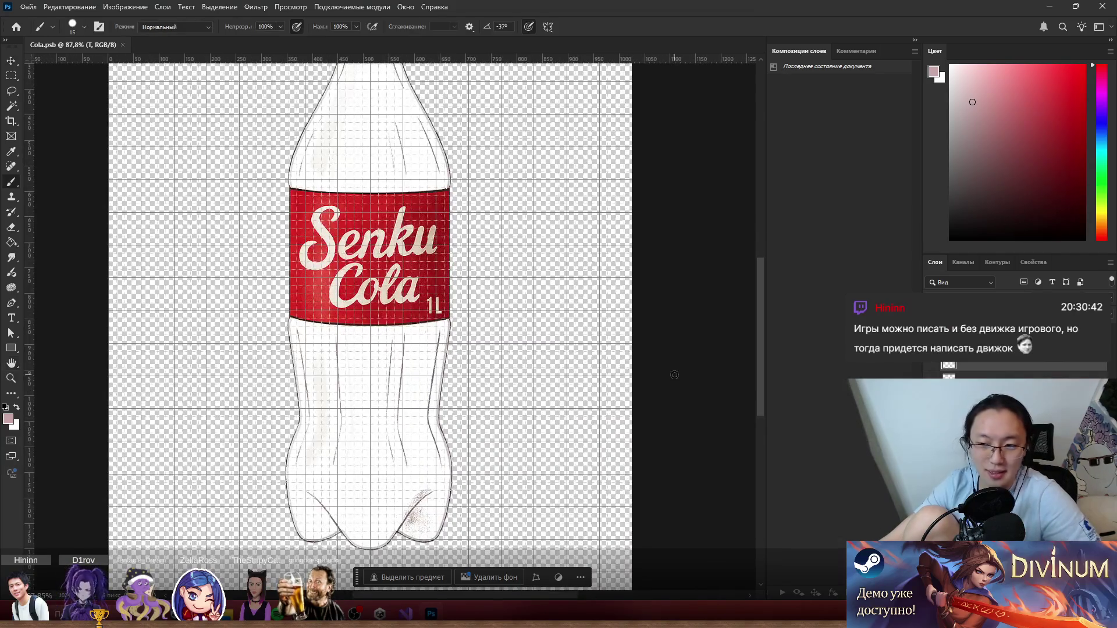
pyautogui.keyDown('ctrl'); pyautogui.click(394, 250); pyautogui.keyUp('ctrl')
pyautogui.keyDown('alt'); pyautogui.scroll(-3, 468, 178); pyautogui.keyUp('alt')
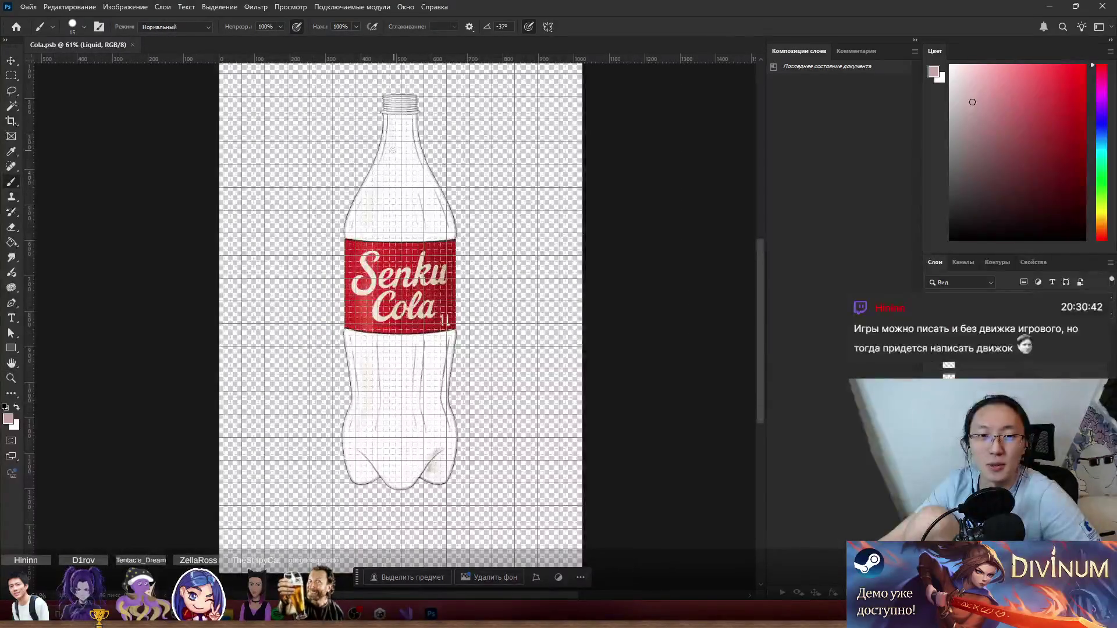
pyautogui.press('e')
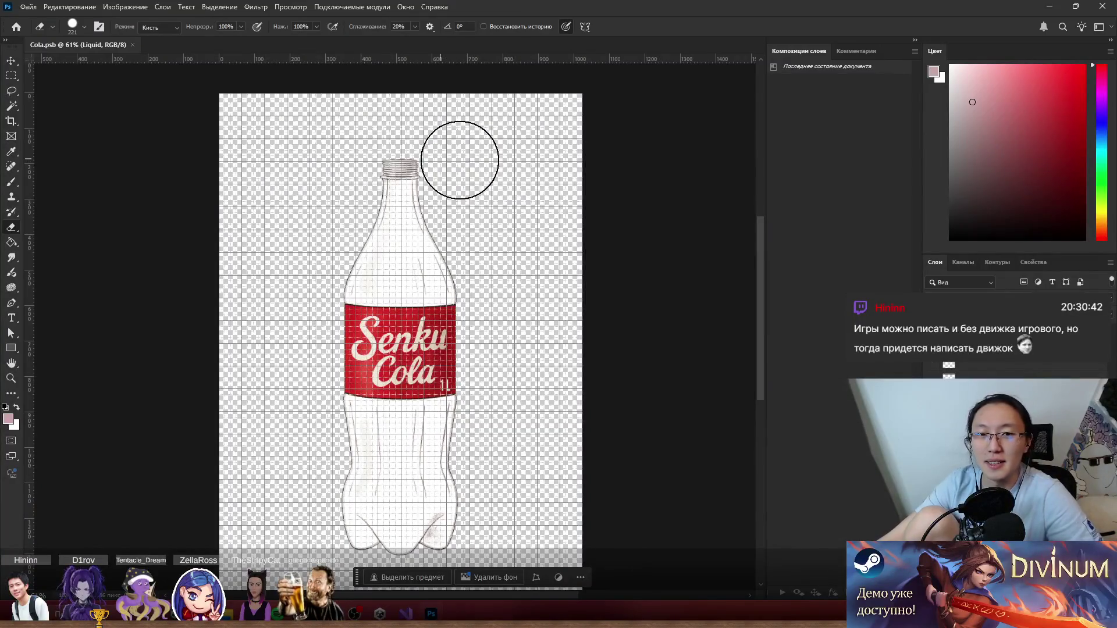
pyautogui.moveTo(385, 197)
pyautogui.mouseDown()
pyautogui.moveTo(369, 194)
pyautogui.moveTo(357, 217)
pyautogui.moveTo(319, 217)
pyautogui.moveTo(390, 200)
pyautogui.mouseUp()
pyautogui.keyDown('alt'); pyautogui.scroll(3, 265, 259); pyautogui.keyUp('alt')
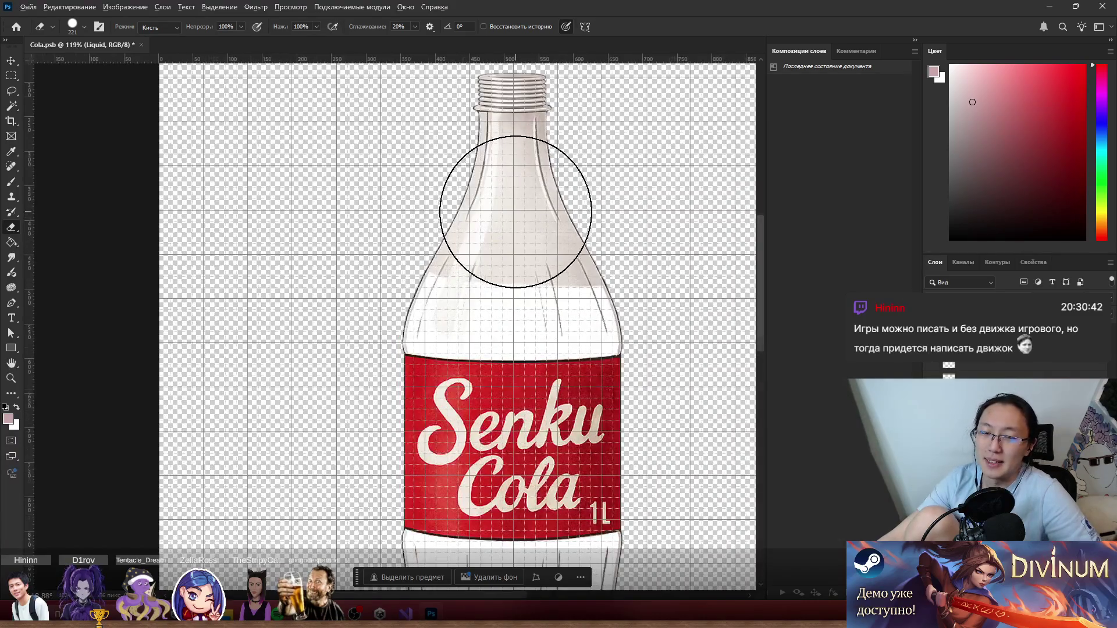
pyautogui.keyDown('alt'); pyautogui.scroll(3, 475, 193); pyautogui.keyUp('alt')
pyautogui.keyDown('alt'); pyautogui.scroll(-8, 399, 186); pyautogui.keyUp('alt')
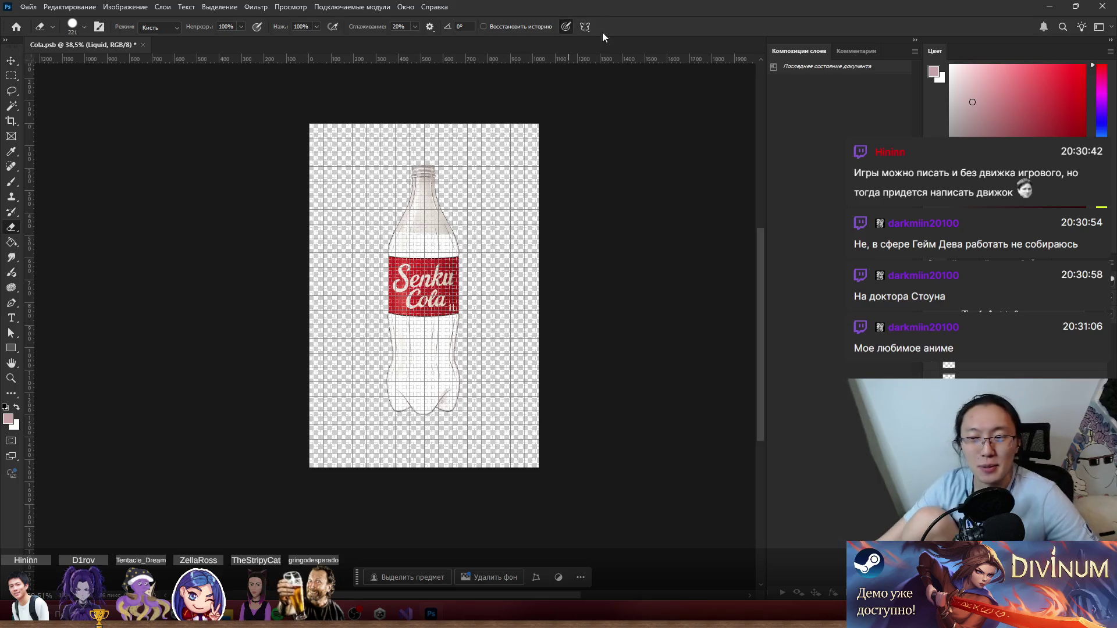
pyautogui.scroll(3, 598, 252)
# Pick a saturated bright blue and lighten the bottle's lower body with a larger eraser.
pyautogui.moveTo(1094, 97); pyautogui.dragTo(1094, 119)
pyautogui.moveTo(1083, 67); pyautogui.dragTo(1101, 56)
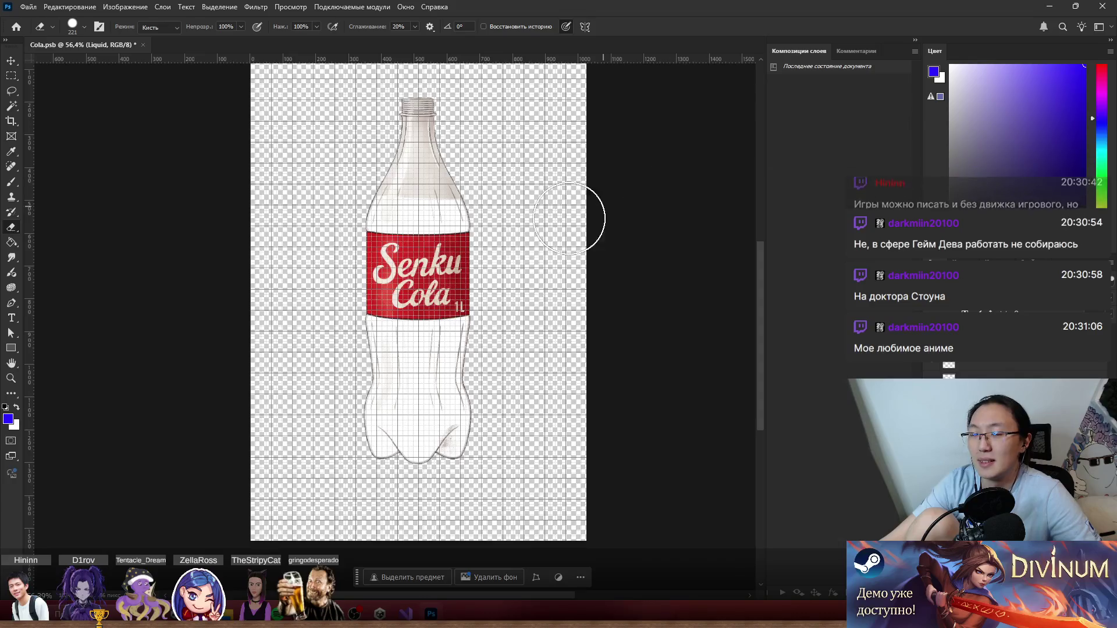
pyautogui.moveTo(407, 395); pyautogui.dragTo(480, 411)
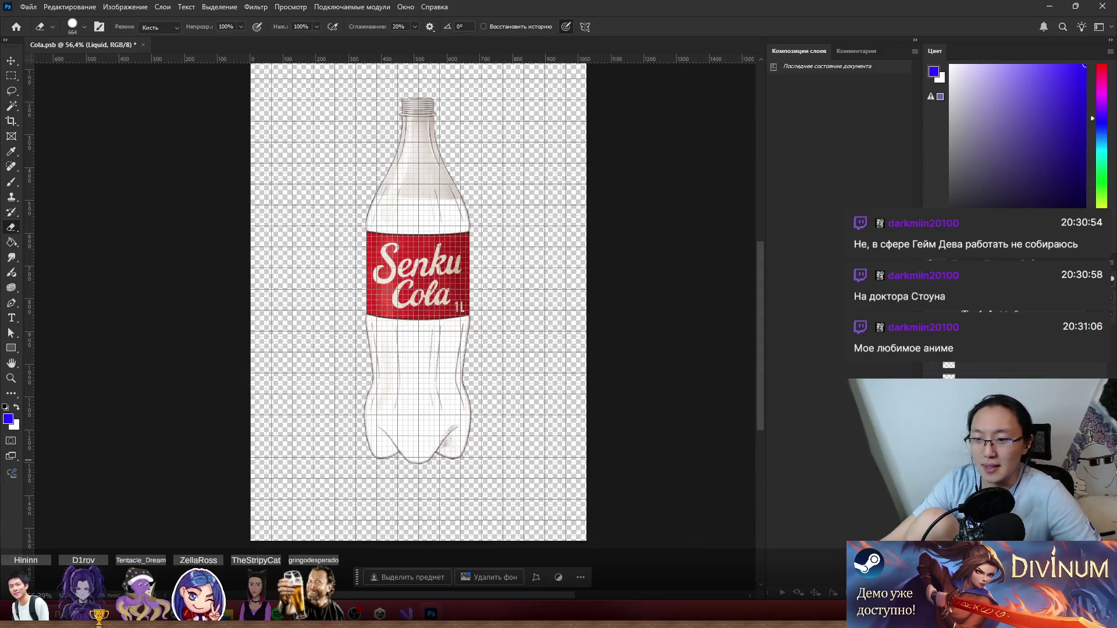
# Create a new layer, enlarge the brush, and undo a trial blue stroke.
pyautogui.hotkey('ctrl', 'shift', 'alt', 'n')
pyautogui.press('b')
pyautogui.moveTo(525, 408); pyautogui.dragTo(567, 424)
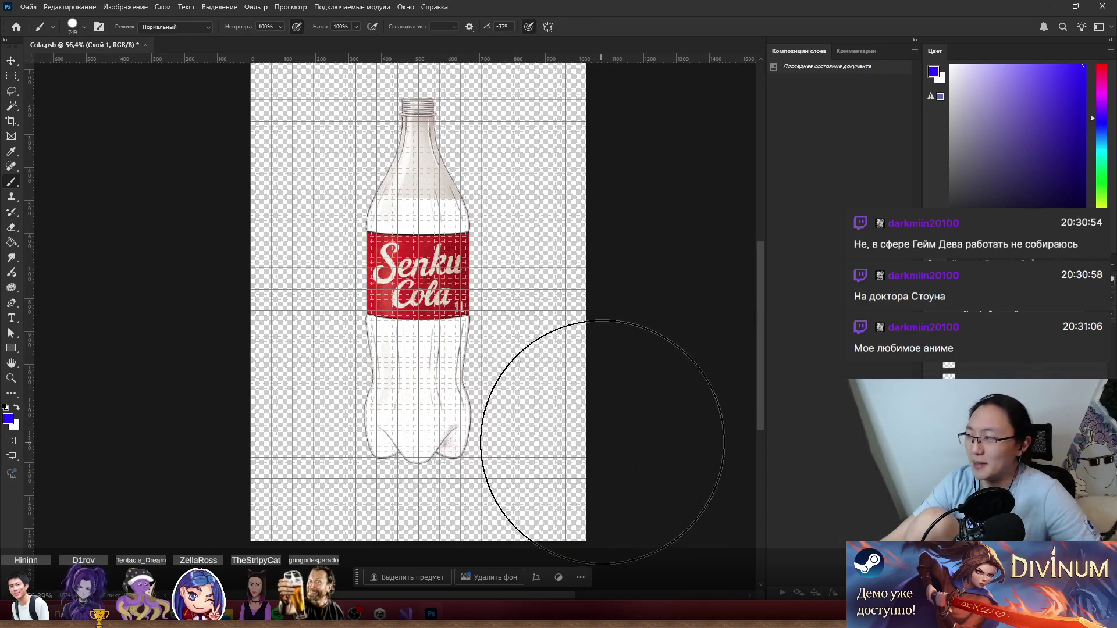
pyautogui.moveTo(588, 504)
pyautogui.mouseDown()
pyautogui.moveTo(316, 501)
pyautogui.moveTo(207, 424)
pyautogui.moveTo(606, 337)
pyautogui.mouseUp()
pyautogui.hotkey('ctrl', 'z')
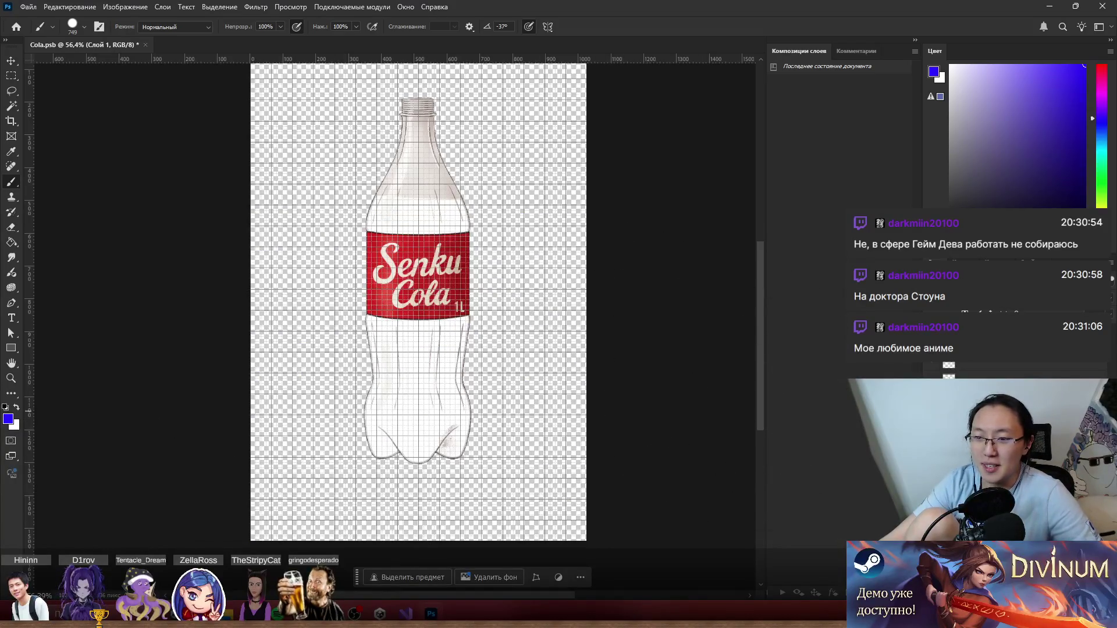
pyautogui.scroll(-5, 407, 452)
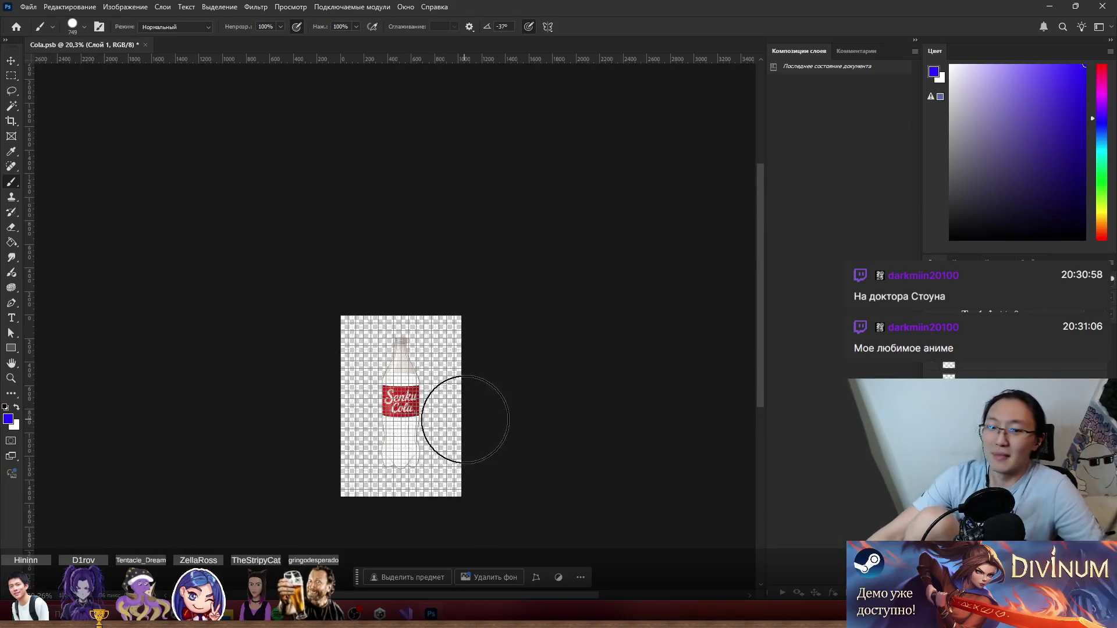
# Paint blue across nearly the whole canvas on Layer 1, then select the Main layer.
pyautogui.moveTo(350, 424); pyautogui.dragTo(506, 464)
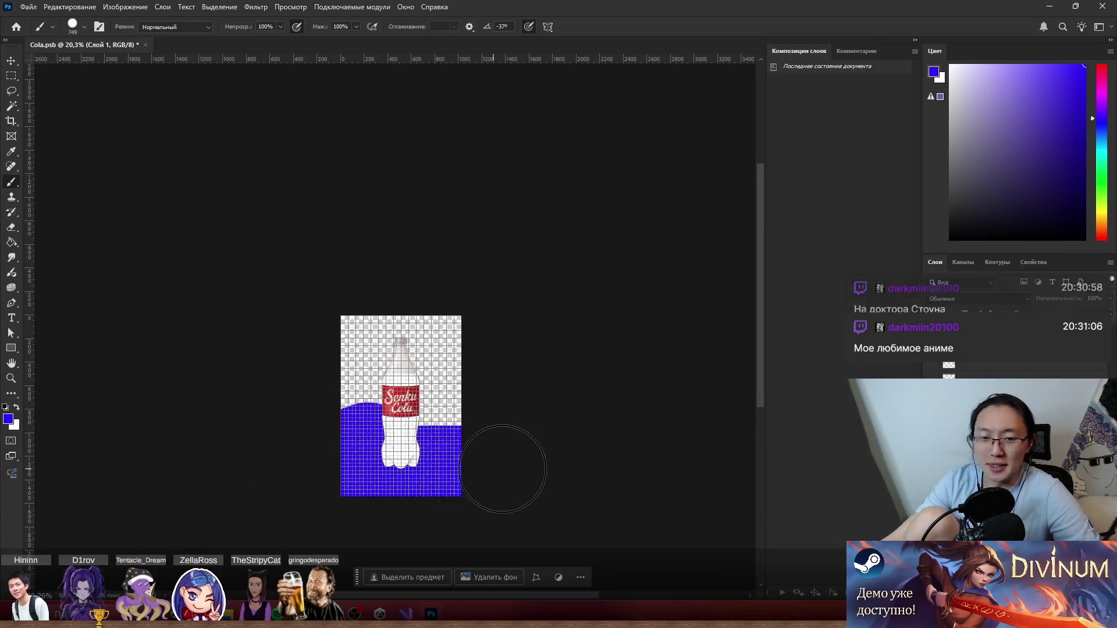
pyautogui.moveTo(217, 414); pyautogui.dragTo(416, 350)
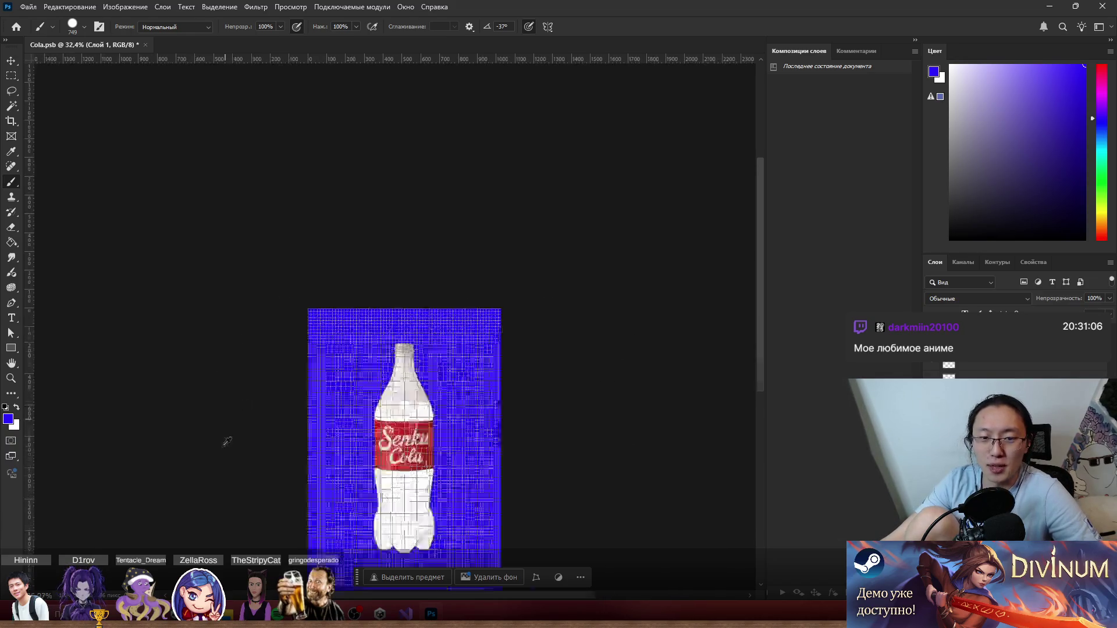
pyautogui.scroll(5, 395, 420)
pyautogui.scroll(4, 336, 372)
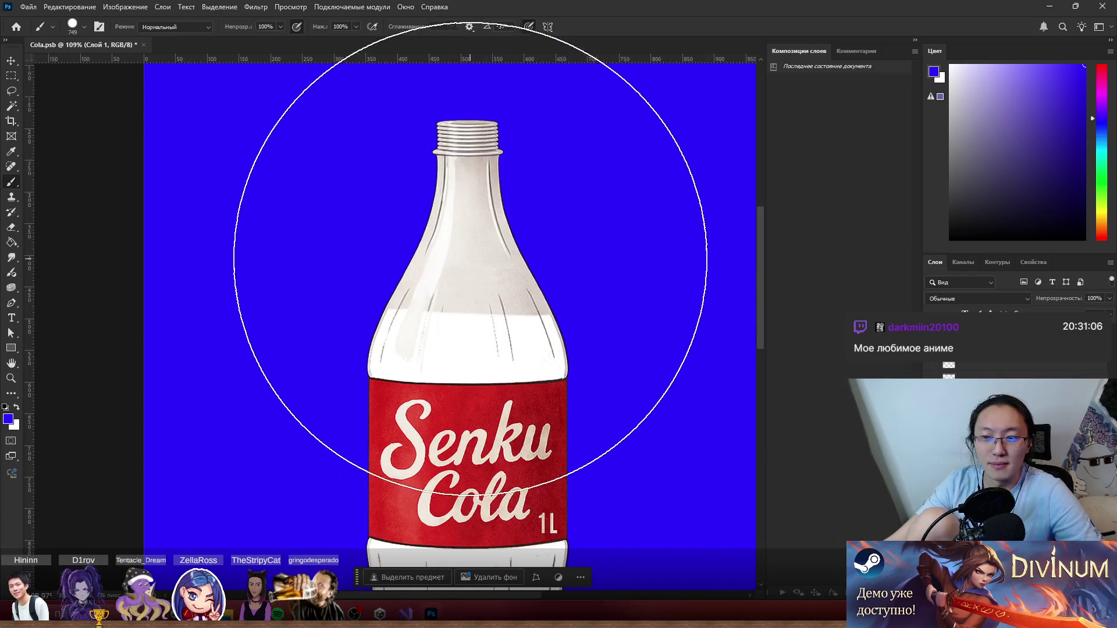
pyautogui.keyDown('ctrl'); pyautogui.click(466, 256); pyautogui.keyUp('ctrl')
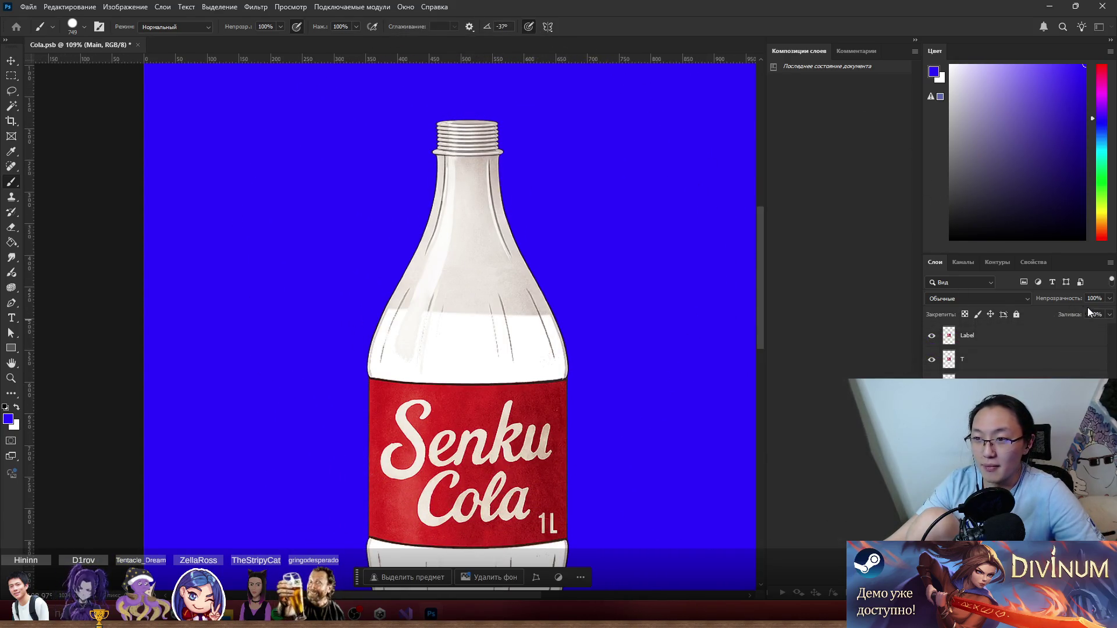
# Lower the Main layer's opacity to 53%.
pyautogui.moveTo(1104, 314); pyautogui.dragTo(1074, 313)
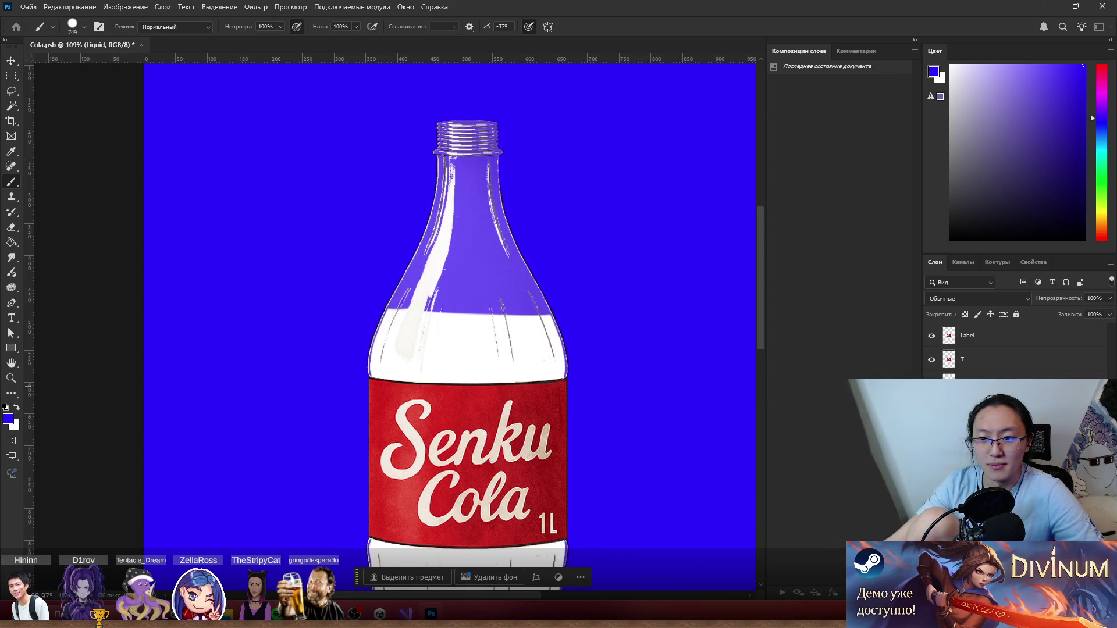
pyautogui.keyDown('alt'); pyautogui.scroll(-2, 603, 340); pyautogui.keyUp('alt')
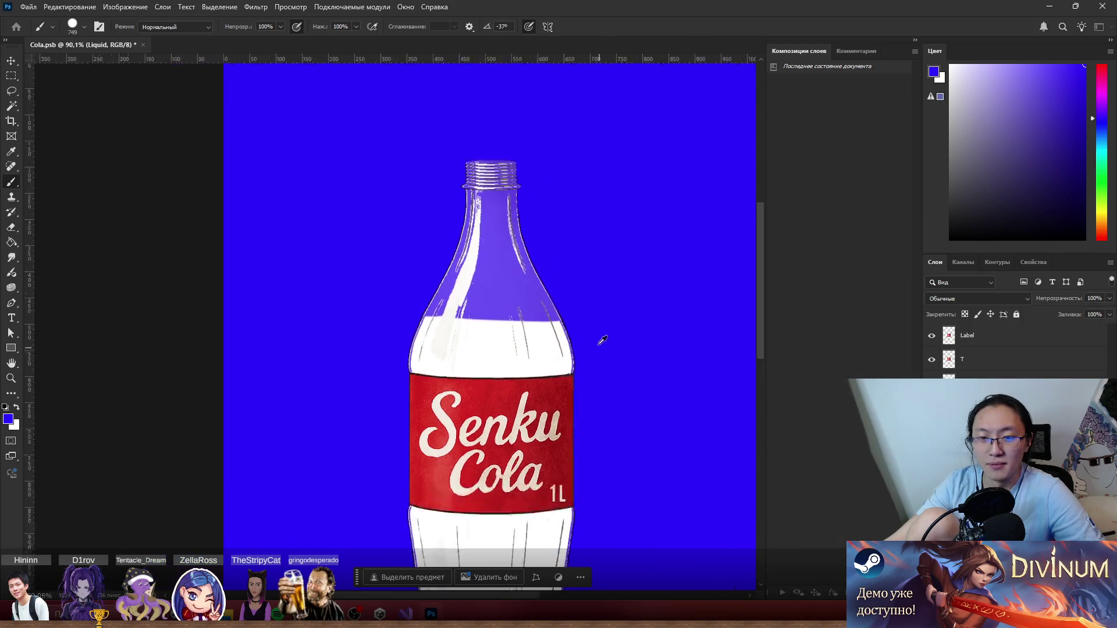
pyautogui.keyDown('alt'); pyautogui.scroll(2, 603, 340); pyautogui.keyUp('alt')
# Shrink the brush to 189, undo a trial black stroke, and Magic Wand-select the liquid area.
pyautogui.moveTo(471, 322)
pyautogui.mouseDown()
pyautogui.moveTo(412, 322)
pyautogui.moveTo(412, 349)
pyautogui.mouseUp()
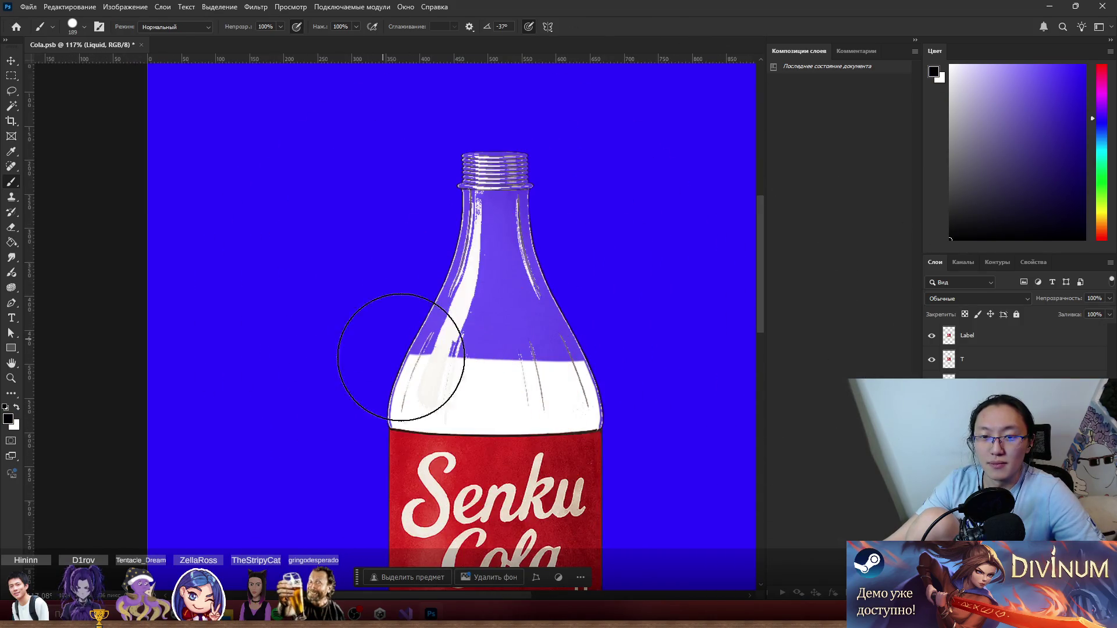
pyautogui.scroll(-3, 411, 349)
pyautogui.scroll(-2, 562, 412)
pyautogui.moveTo(526, 417)
pyautogui.mouseDown()
pyautogui.moveTo(547, 416)
pyautogui.moveTo(564, 477)
pyautogui.moveTo(536, 512)
pyautogui.moveTo(553, 506)
pyautogui.mouseUp()
pyautogui.hotkey('ctrl', 'z')
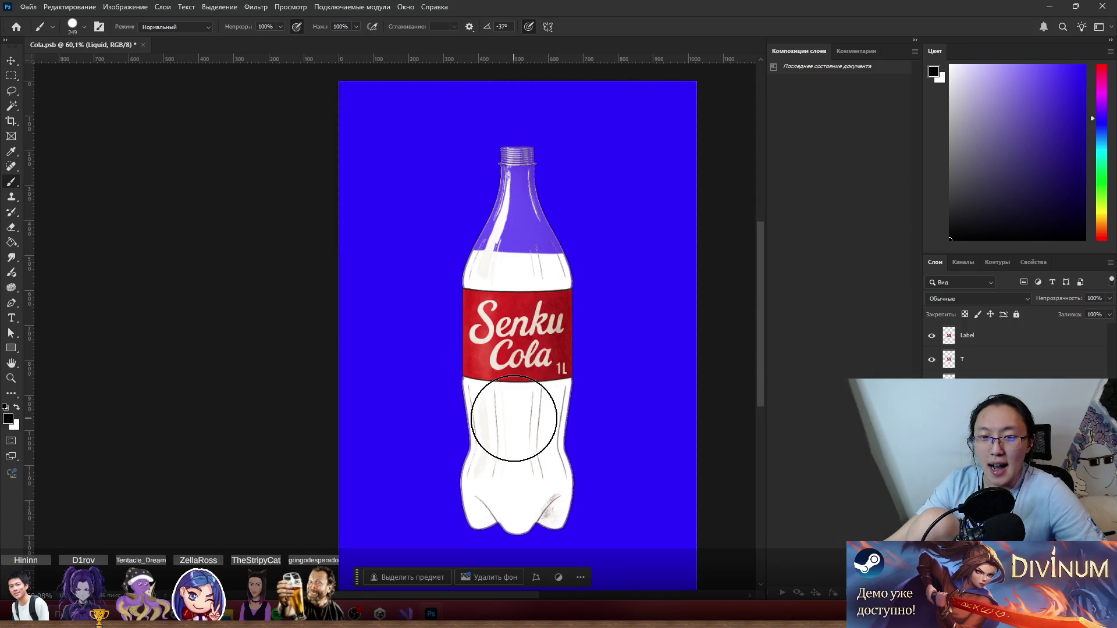
pyautogui.press('w')
pyautogui.click(519, 297)
# Paint the selected liquid black, including the white band above the label, and deselect.
pyautogui.press('b')
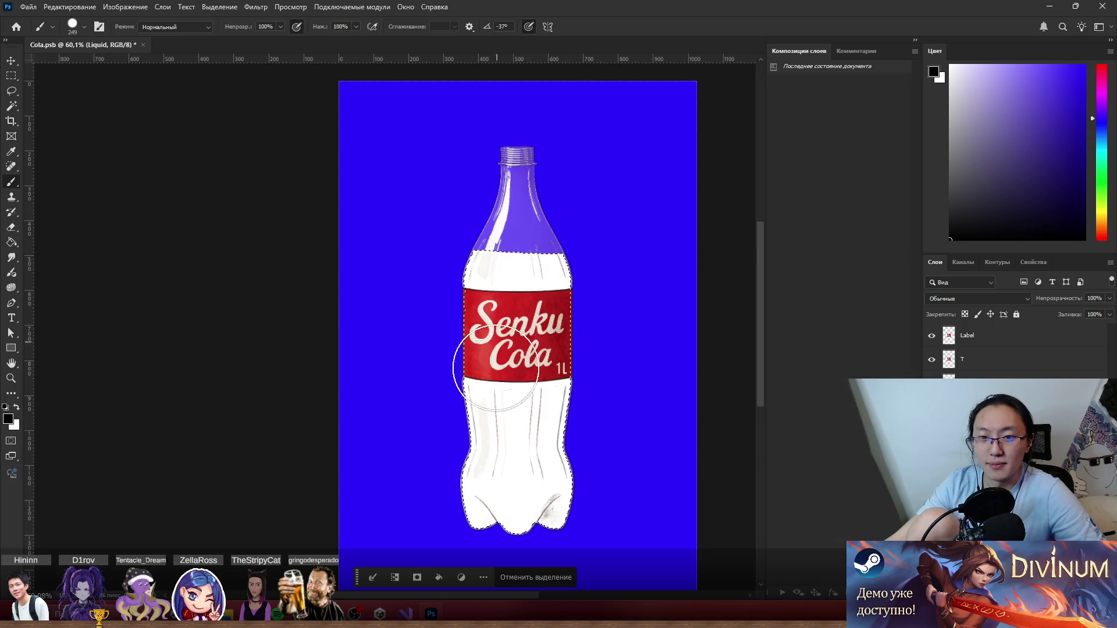
pyautogui.moveTo(486, 362); pyautogui.dragTo(534, 547)
pyautogui.moveTo(467, 381)
pyautogui.mouseDown()
pyautogui.moveTo(480, 349)
pyautogui.moveTo(576, 287)
pyautogui.moveTo(623, 287)
pyautogui.mouseUp()
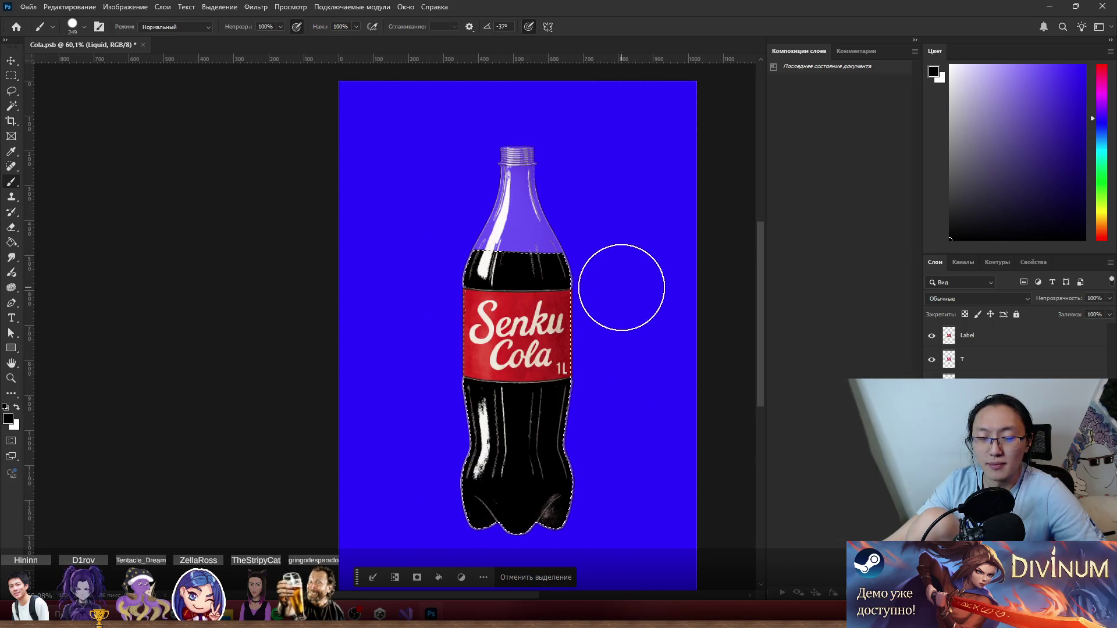
pyautogui.scroll(3, 623, 287)
pyautogui.scroll(2, 599, 374)
pyautogui.scroll(2, 598, 374)
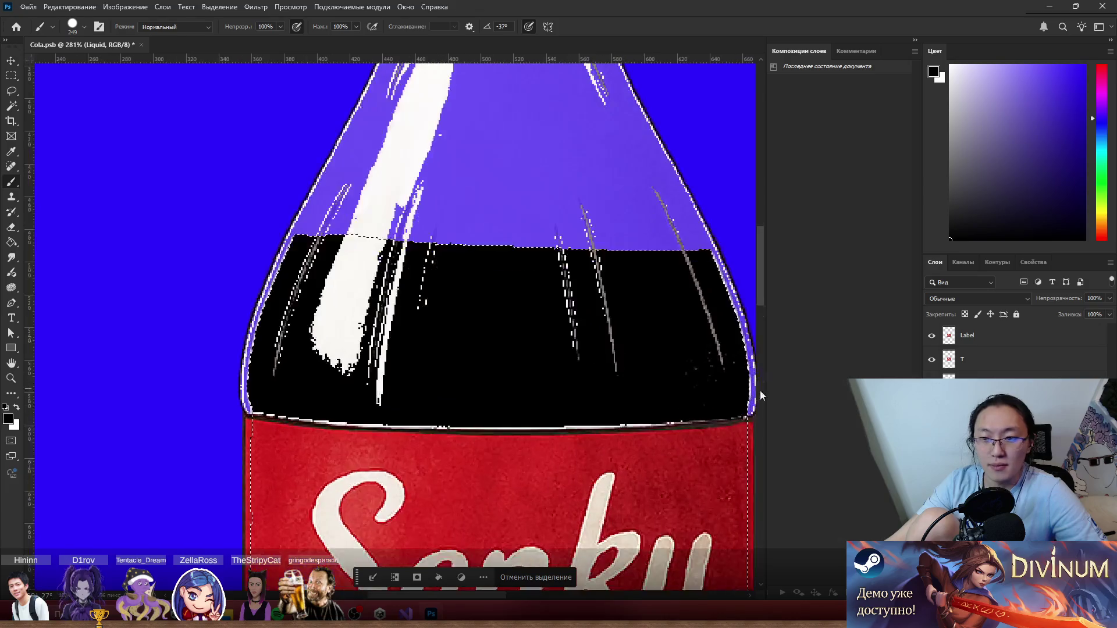
pyautogui.hotkey('ctrl', 'd')
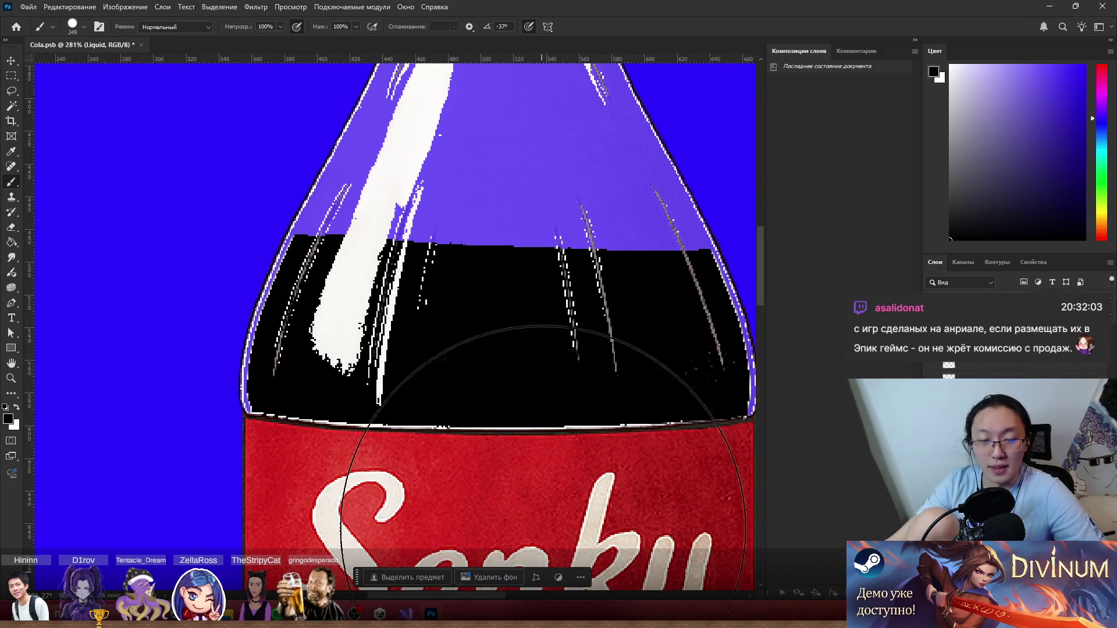
# Draw an elliptical selection across the liquid surface and nudge it down slightly.
pyautogui.rightClick(12, 77)
pyautogui.click(49, 87)
pyautogui.moveTo(282, 261); pyautogui.dragTo(708, 227)
pyautogui.moveTo(615, 249); pyautogui.dragTo(620, 240)
# Paint the ellipse's top band black to form a curved cola surface.
pyautogui.press('b')
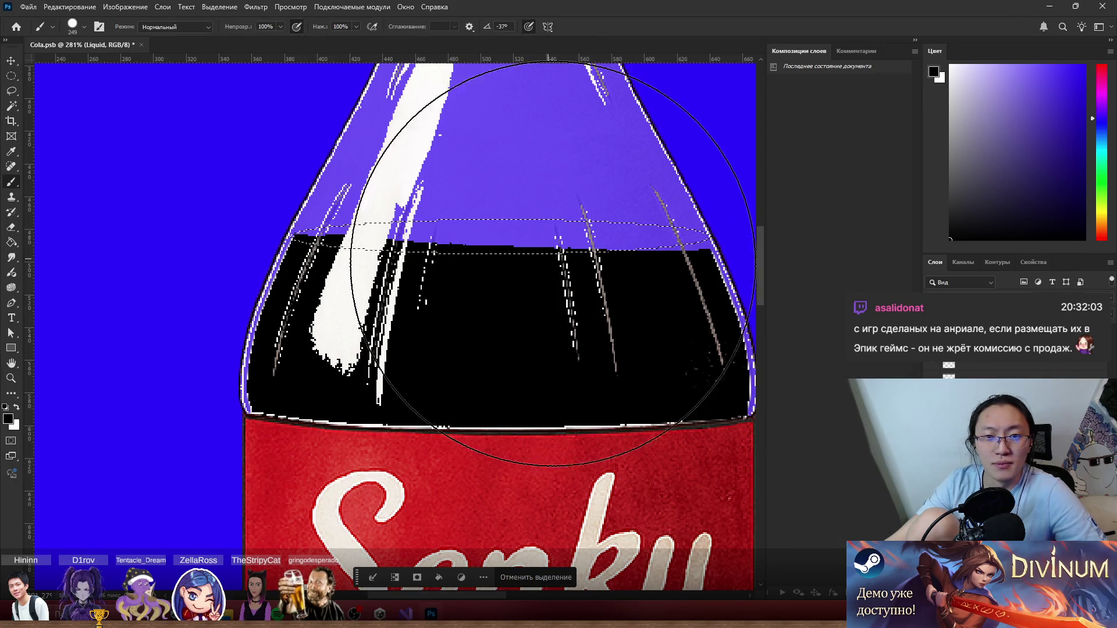
pyautogui.moveTo(593, 324); pyautogui.dragTo(584, 340)
pyautogui.scroll(5, 506, 248)
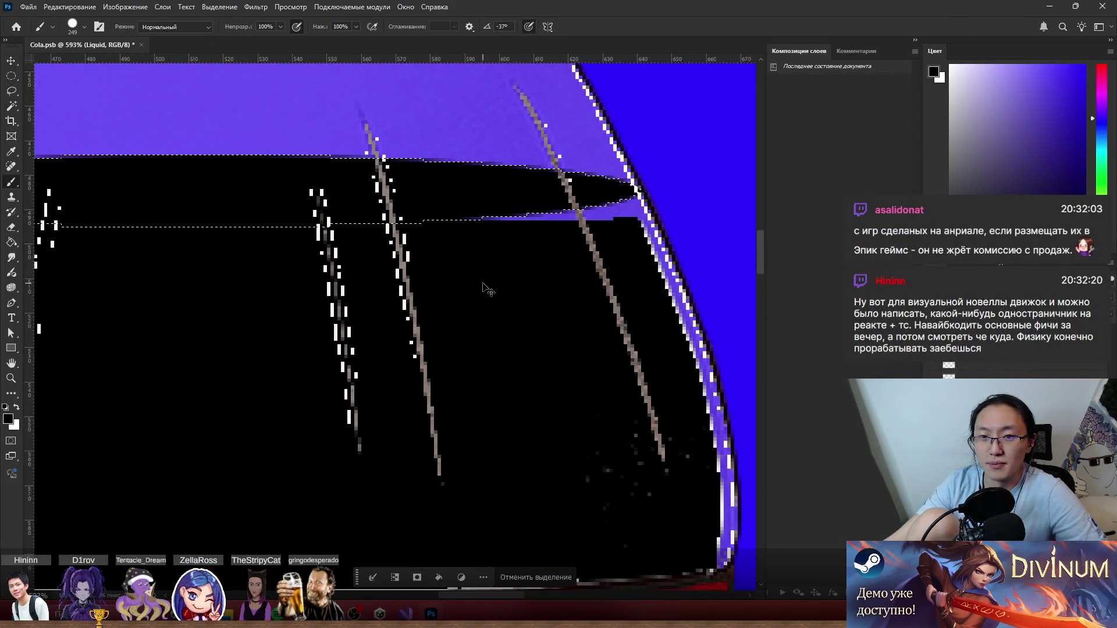
pyautogui.press('[')
pyautogui.press('[')
pyautogui.press('[')
# Set the brush size to 56 and paint over the stray purple streak in black.
pyautogui.click(547, 578)
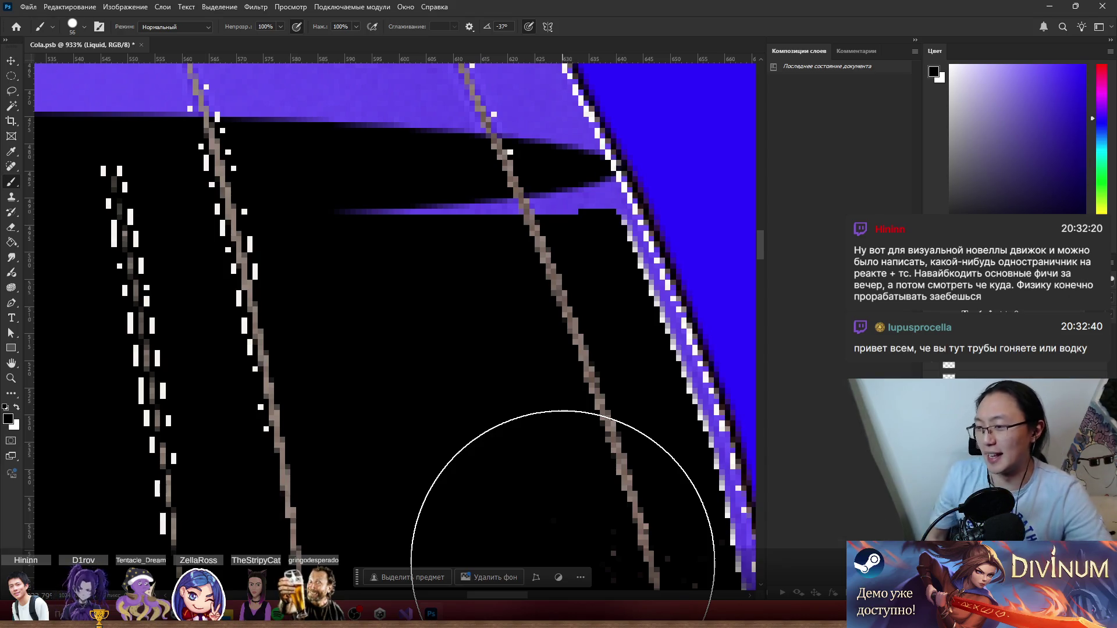
pyautogui.scroll(-2, 563, 517)
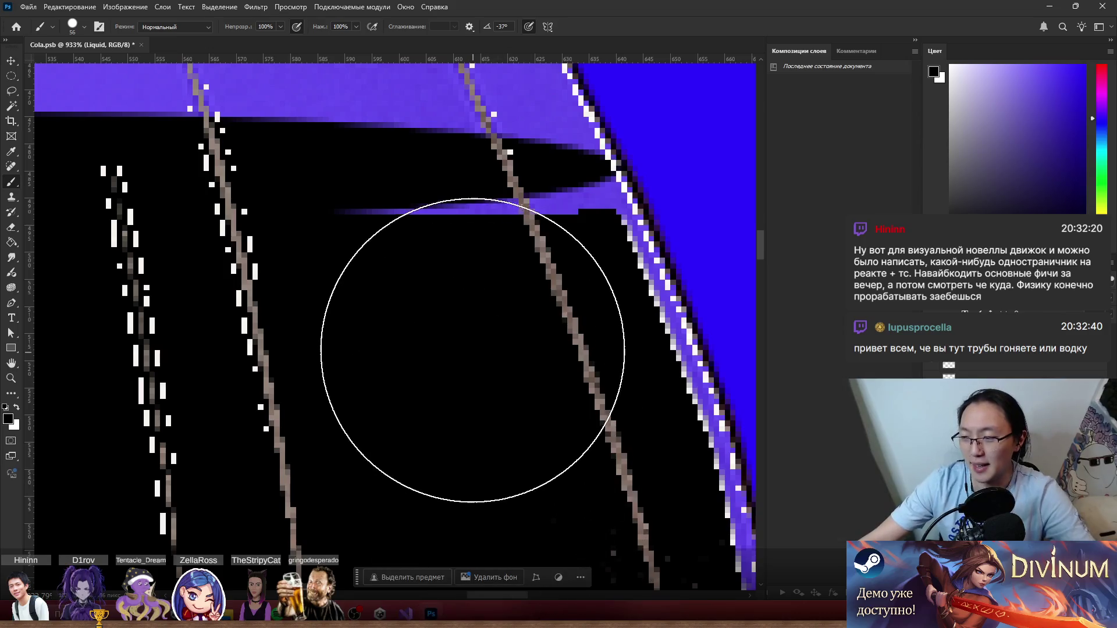
pyautogui.scroll(-2, 474, 211)
pyautogui.scroll(-3, 502, 289)
pyautogui.scroll(3, 547, 309)
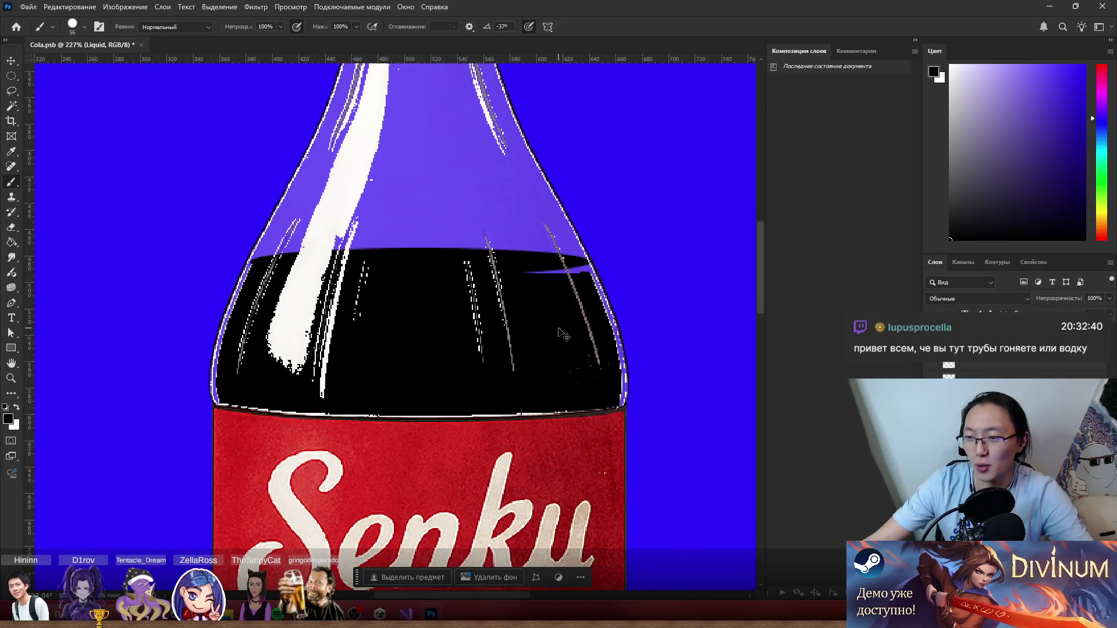
pyautogui.scroll(2, 653, 286)
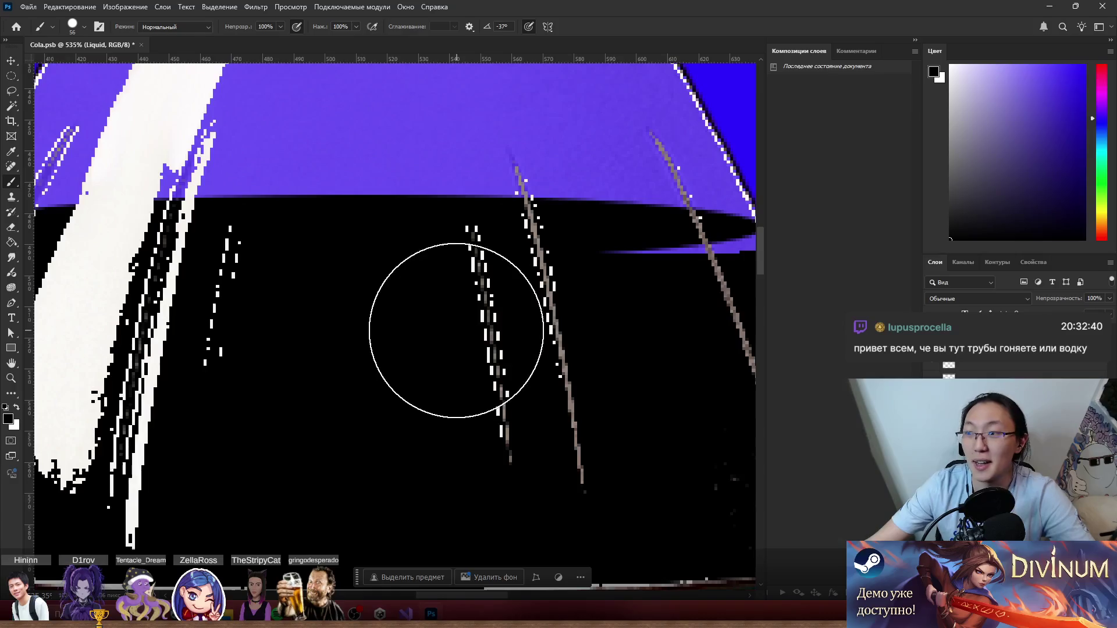
pyautogui.hscroll(3, 456, 312)
pyautogui.moveTo(429, 314); pyautogui.dragTo(544, 292)
pyautogui.scroll(-5, 545, 292)
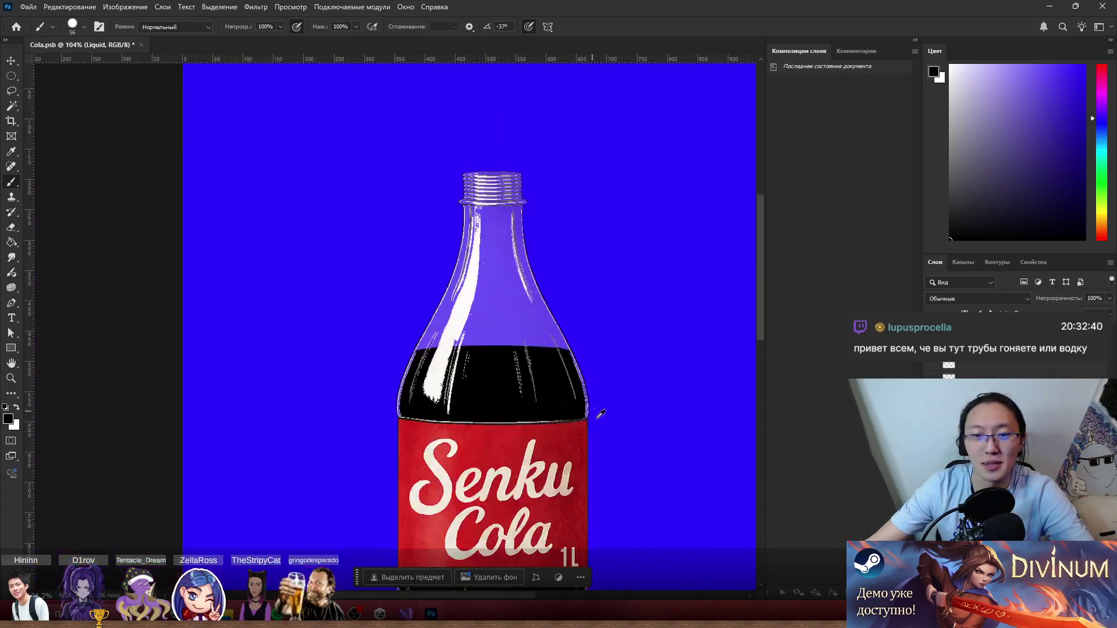
pyautogui.scroll(8, 594, 391)
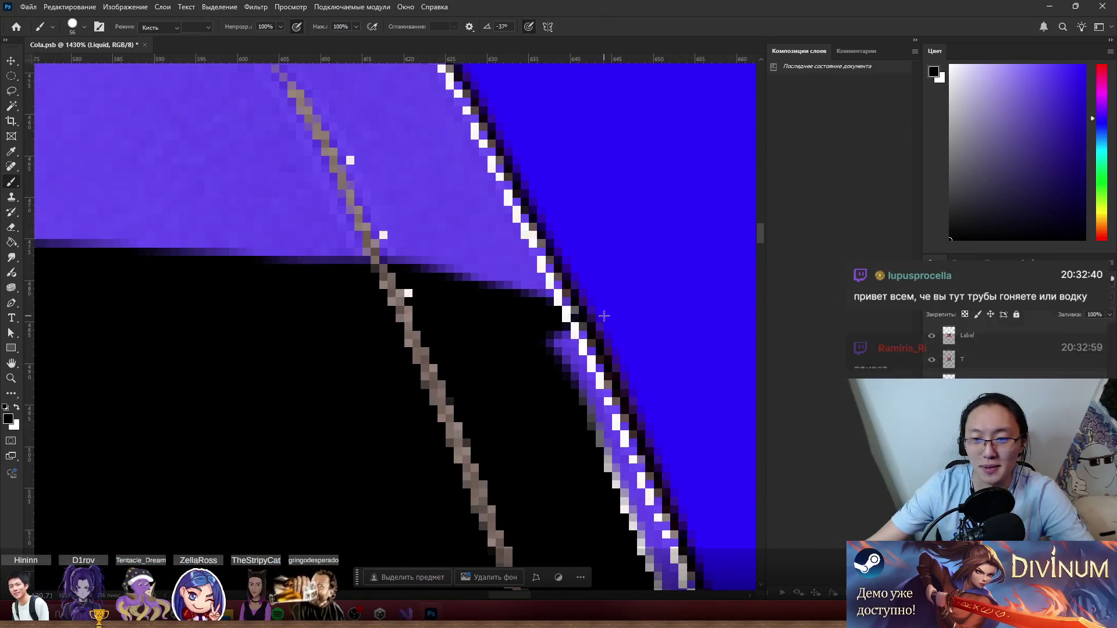
# Switch to the Eraser, shrink it to 232, and inspect the bottle's edges up close.
pyautogui.press('e')
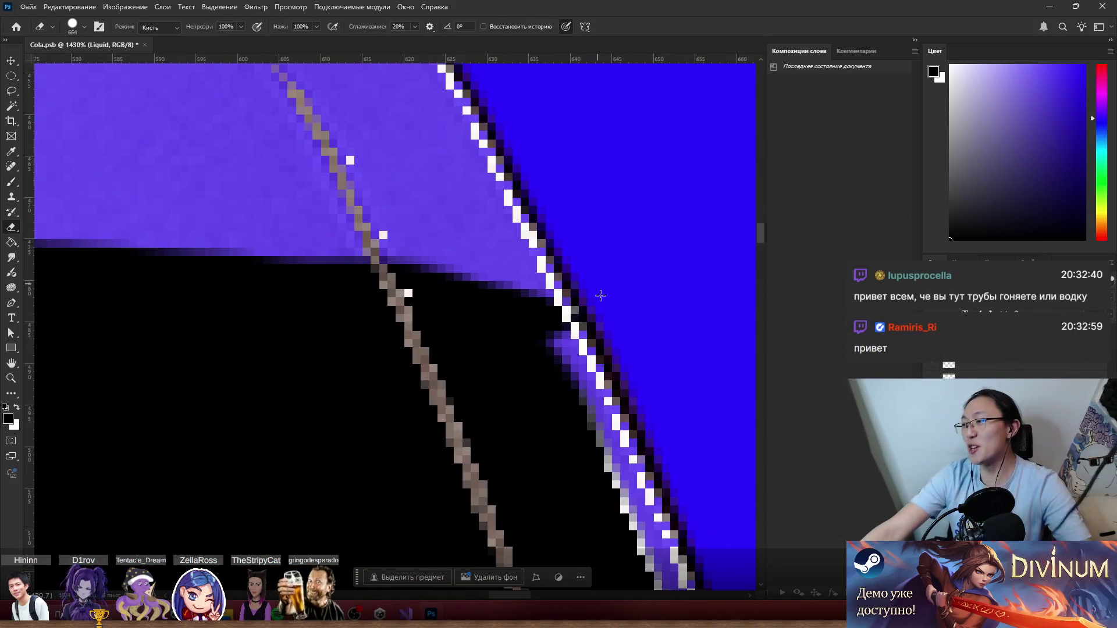
pyautogui.moveTo(597, 293)
pyautogui.mouseDown()
pyautogui.moveTo(491, 312)
pyautogui.moveTo(547, 317)
pyautogui.moveTo(513, 309)
pyautogui.mouseUp()
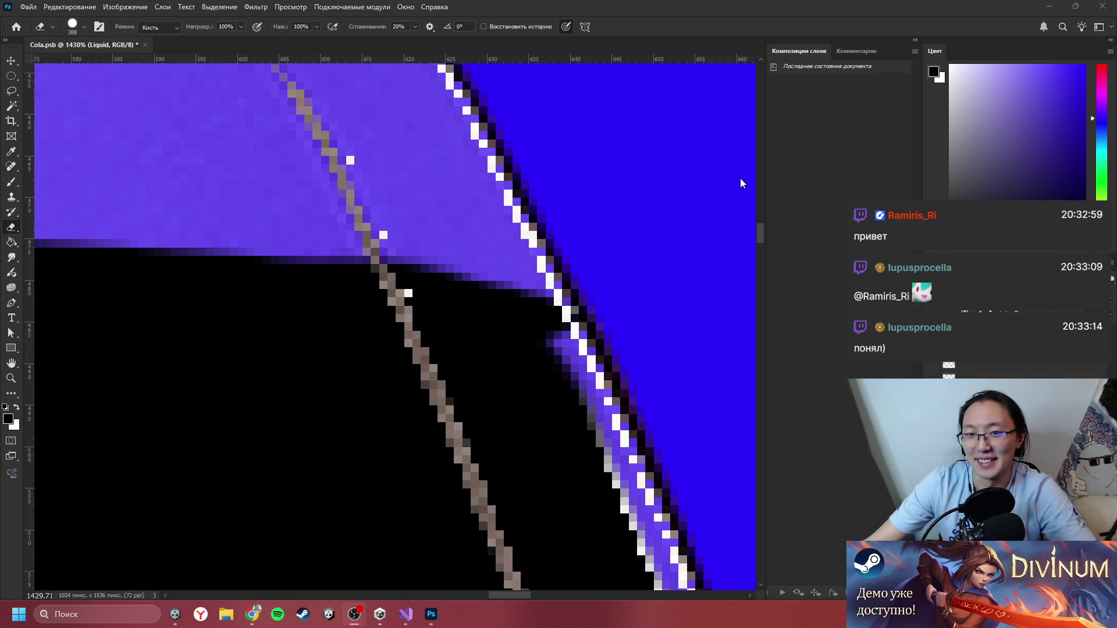
pyautogui.moveTo(702, 222)
pyautogui.mouseDown()
pyautogui.moveTo(507, 235)
pyautogui.moveTo(399, 312)
pyautogui.moveTo(416, 308)
pyautogui.moveTo(291, 304)
pyautogui.mouseUp()
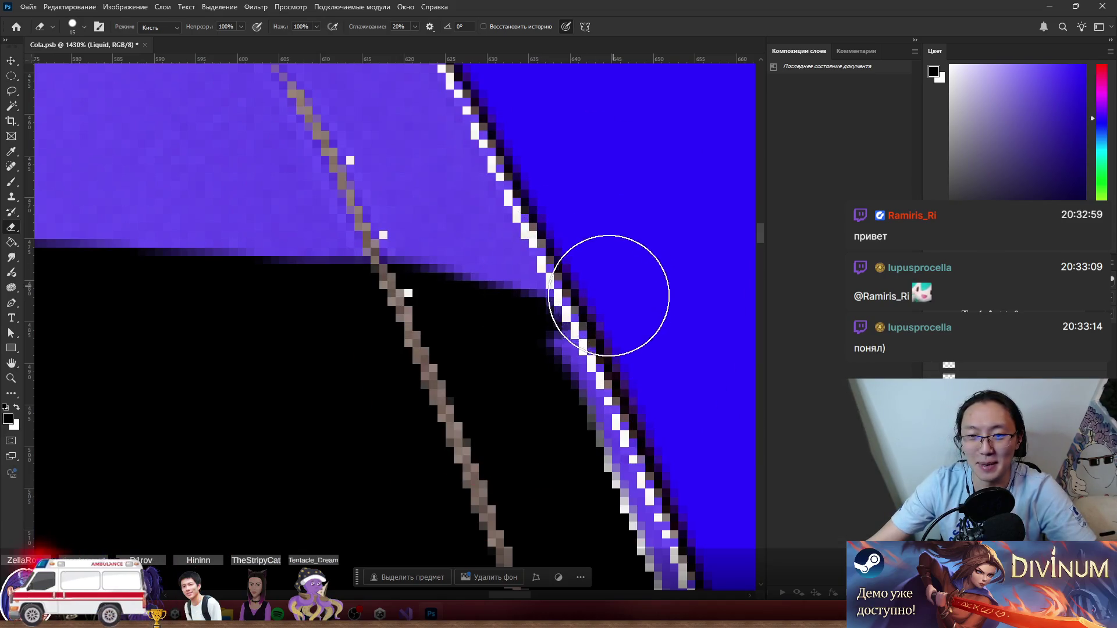
pyautogui.scroll(-8, 688, 250)
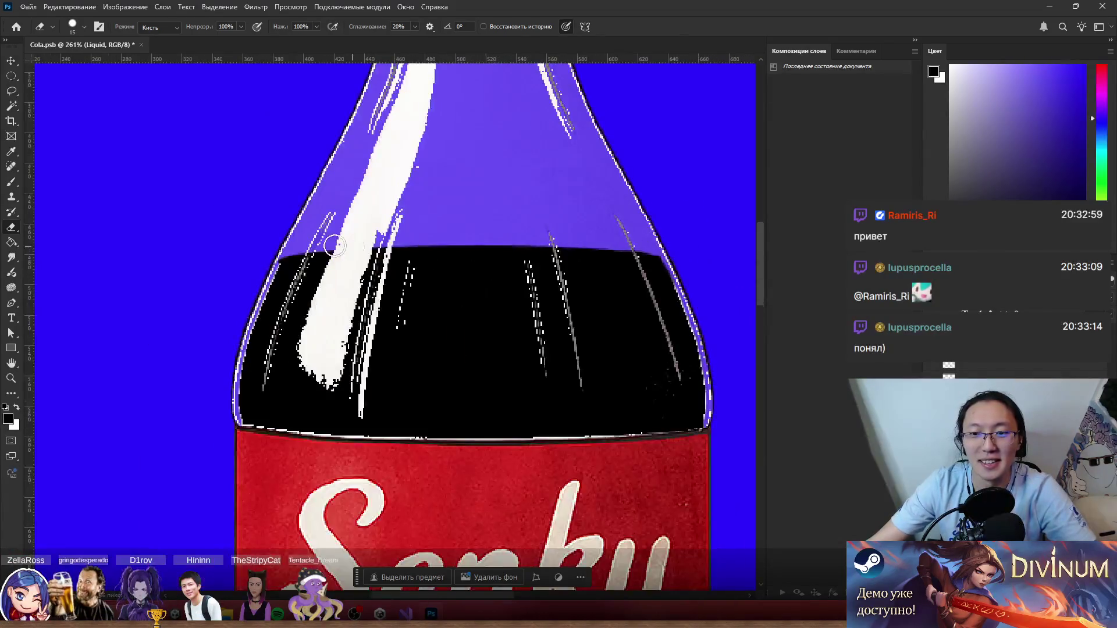
pyautogui.scroll(8, 335, 245)
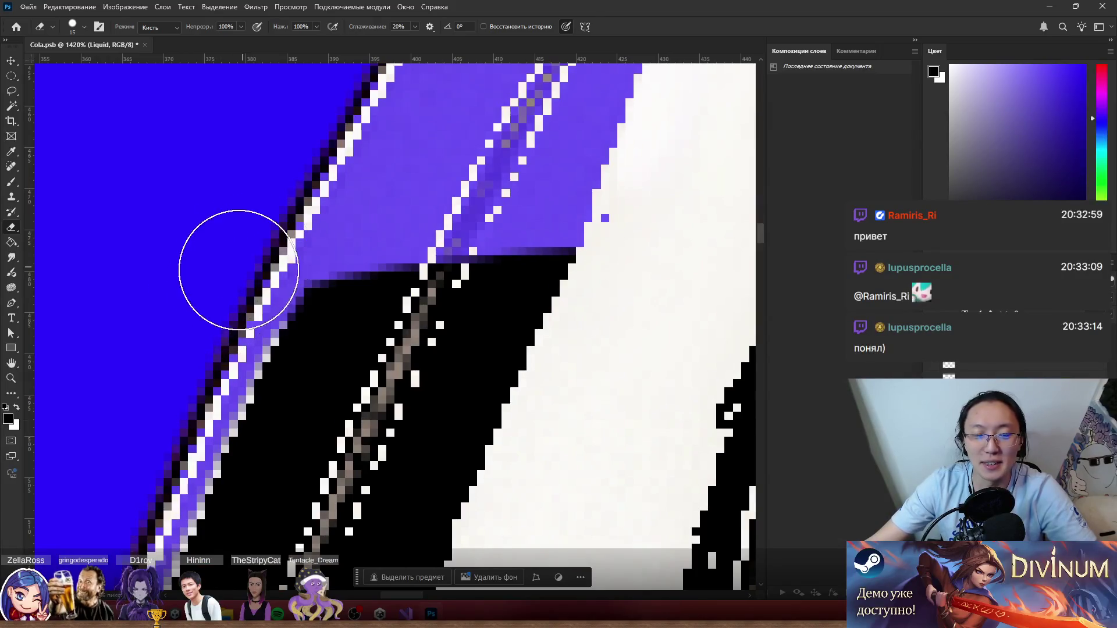
pyautogui.scroll(-10, 239, 270)
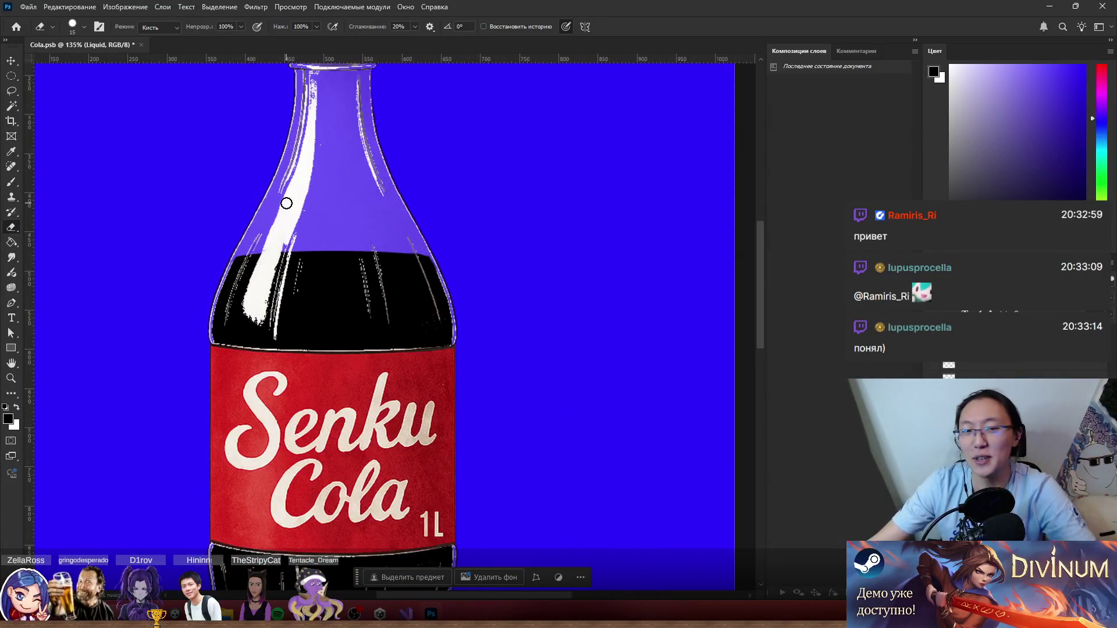
pyautogui.scroll(6, 497, 205)
pyautogui.scroll(-4, 499, 299)
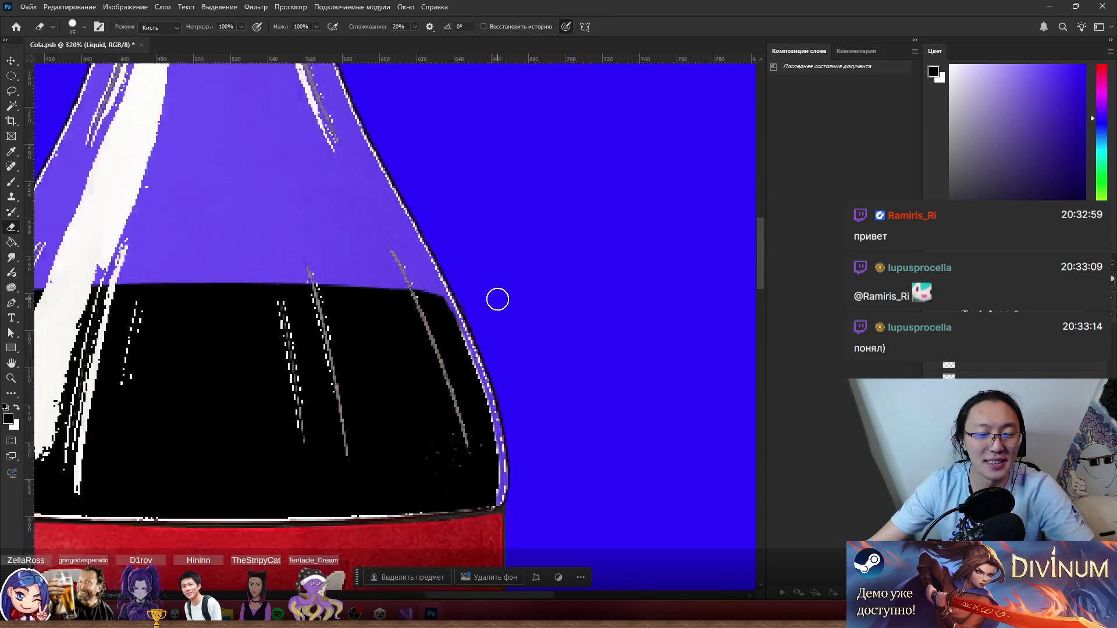
pyautogui.scroll(6, 493, 312)
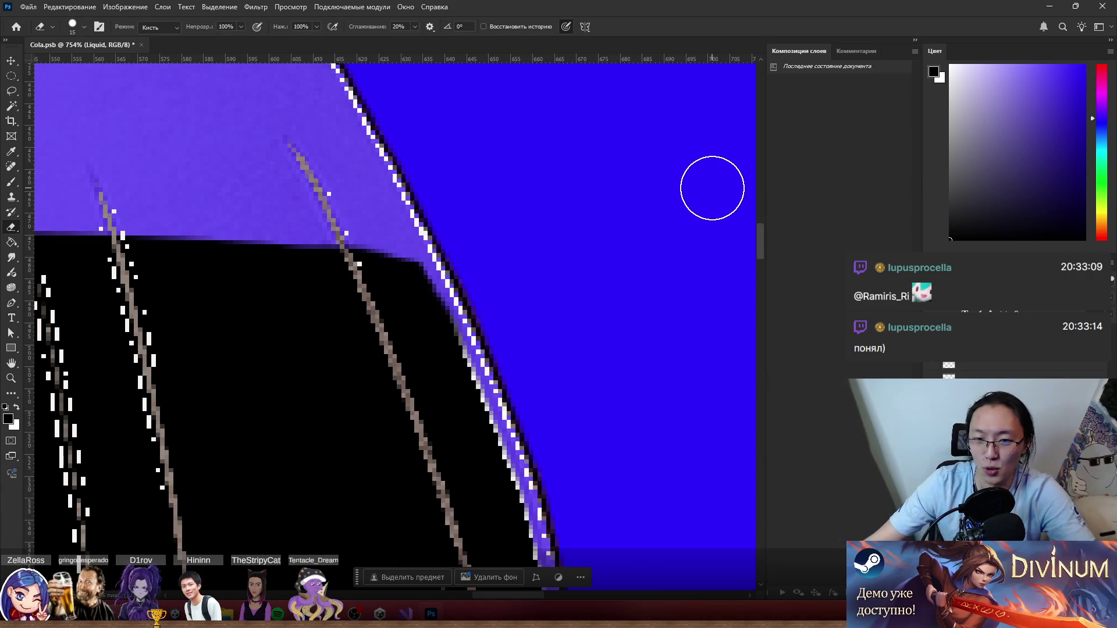
pyautogui.scroll(-6, 693, 281)
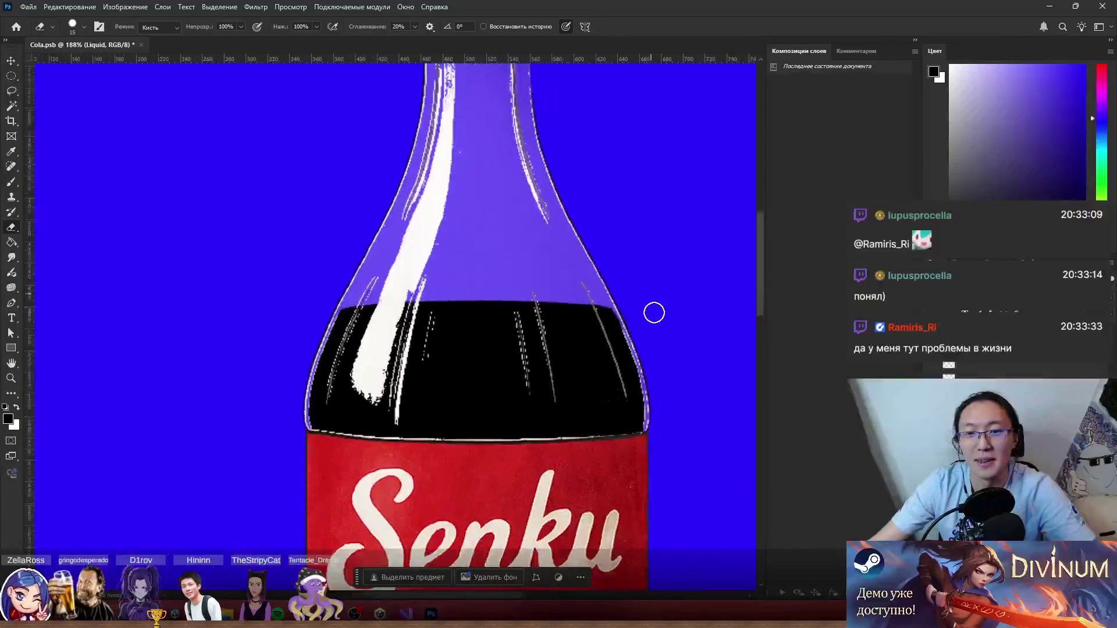
pyautogui.scroll(10, 653, 314)
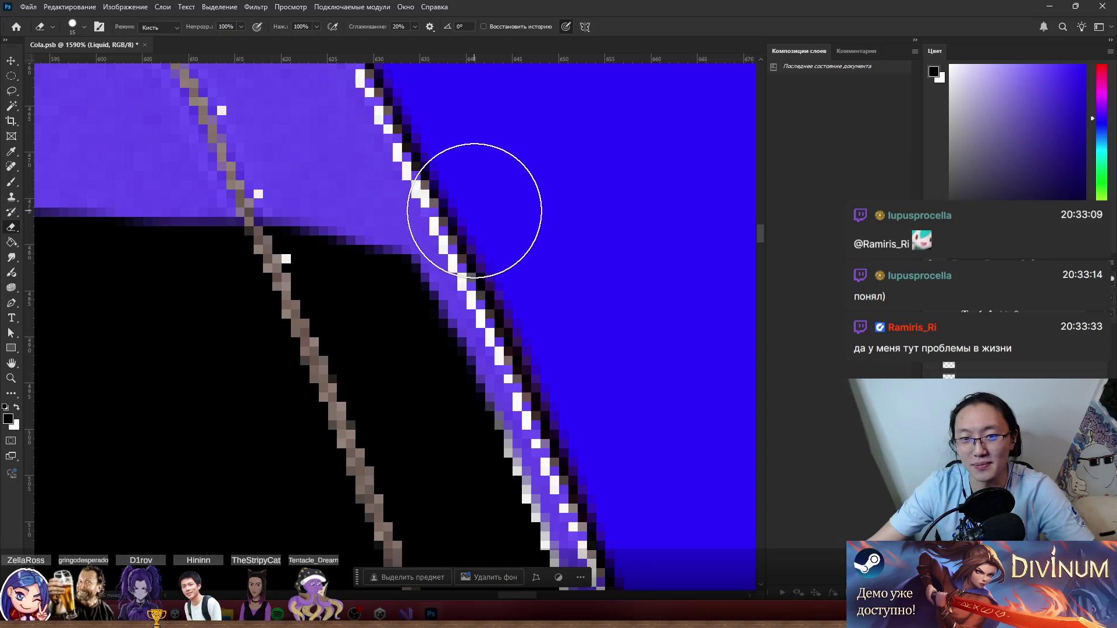
pyautogui.scroll(-11, 553, 324)
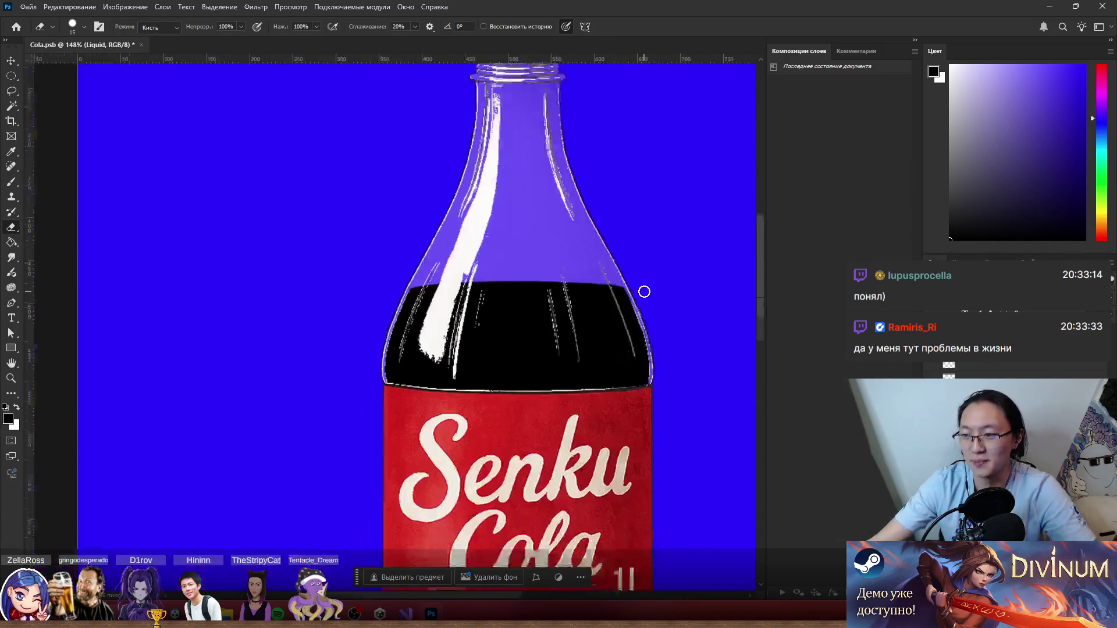
pyautogui.scroll(-1, 646, 293)
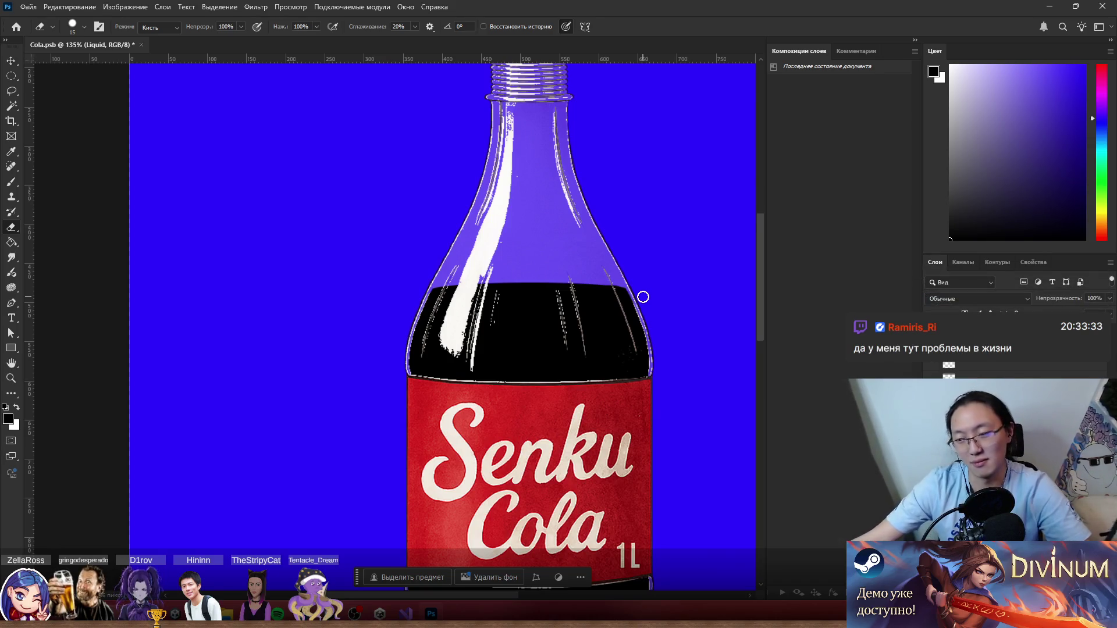
pyautogui.scroll(5, 431, 260)
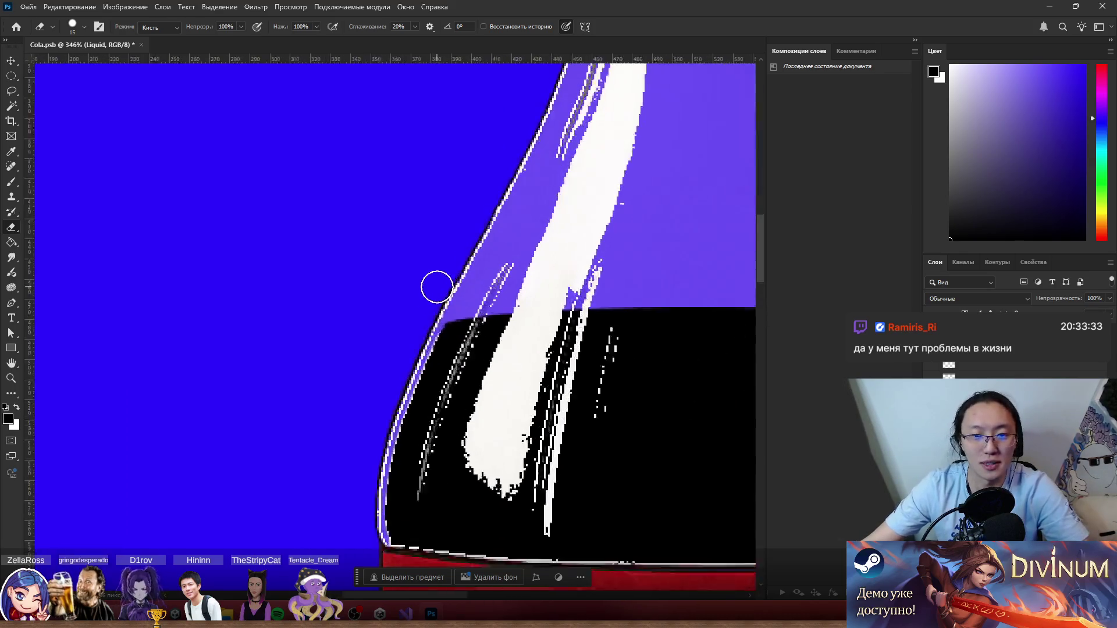
pyautogui.scroll(-6, 435, 277)
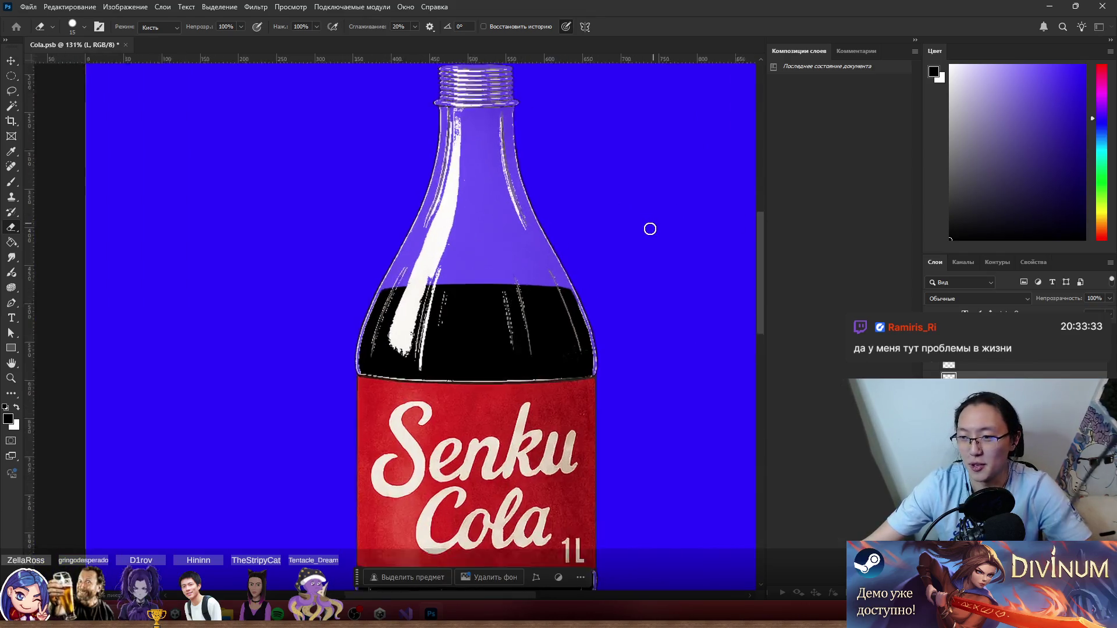
pyautogui.scroll(3, 650, 228)
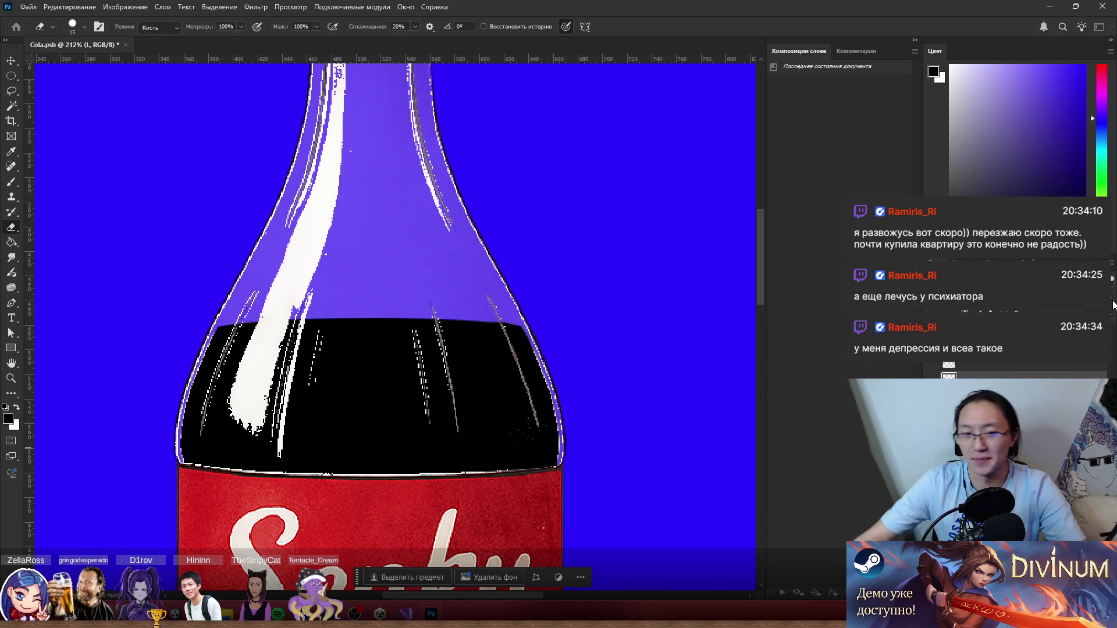
pyautogui.scroll(-2, 543, 344)
pyautogui.scroll(5, 539, 357)
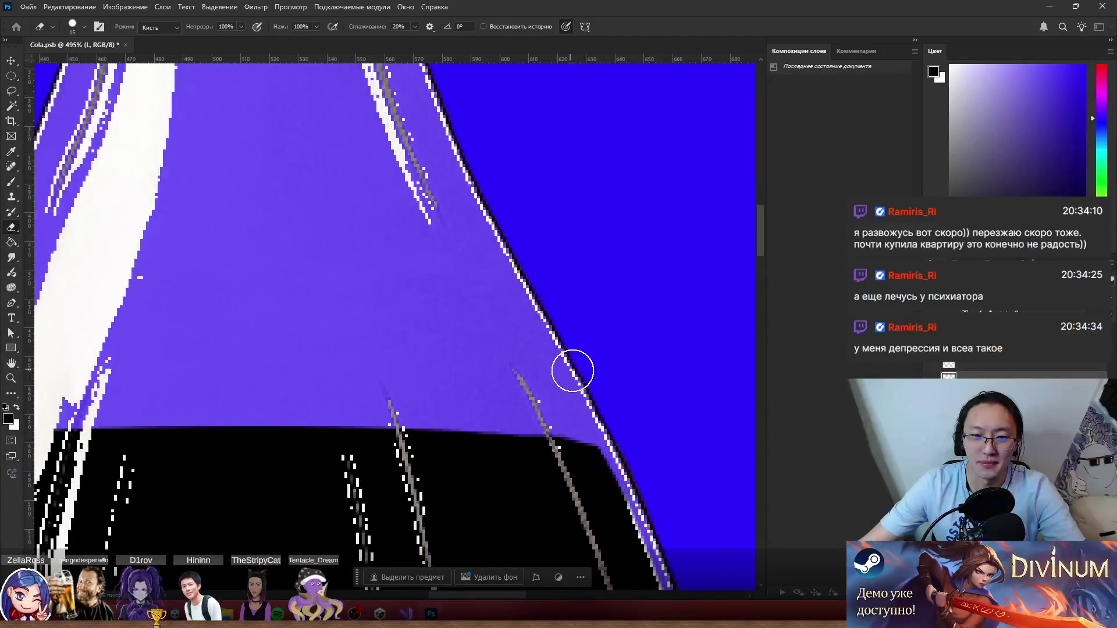
pyautogui.scroll(-4, 597, 379)
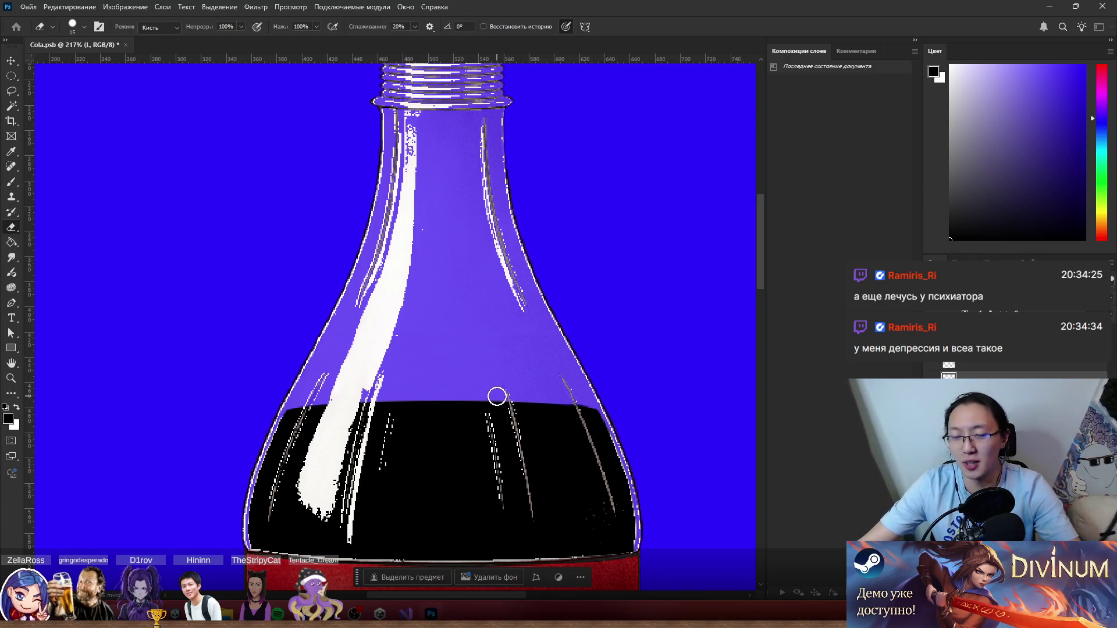
pyautogui.scroll(-2, 497, 396)
pyautogui.scroll(3, 528, 382)
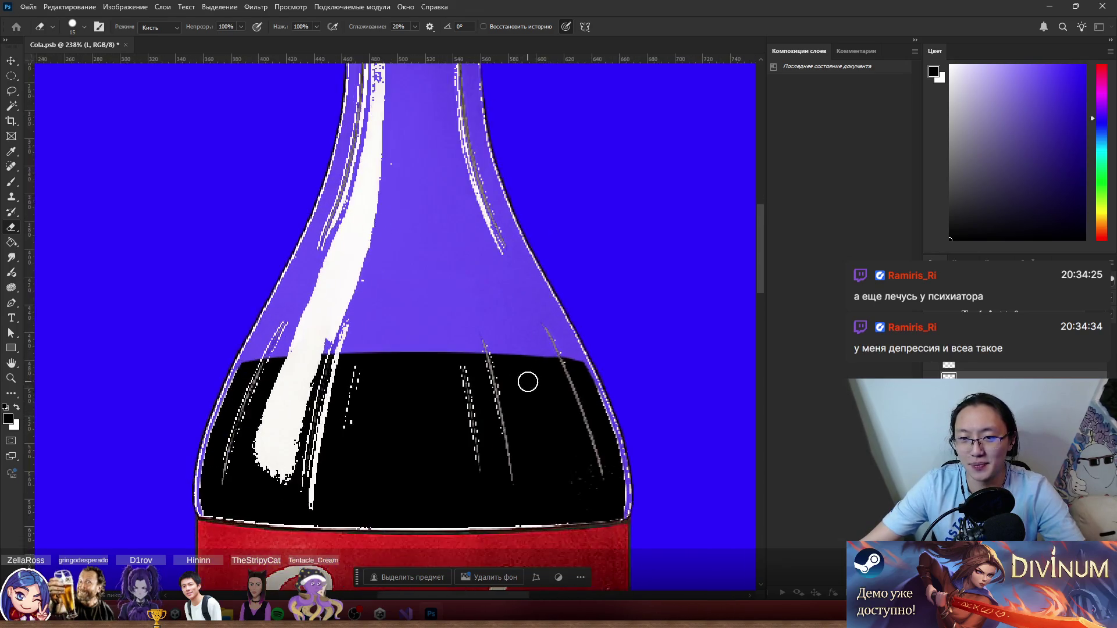
pyautogui.scroll(-1, 600, 413)
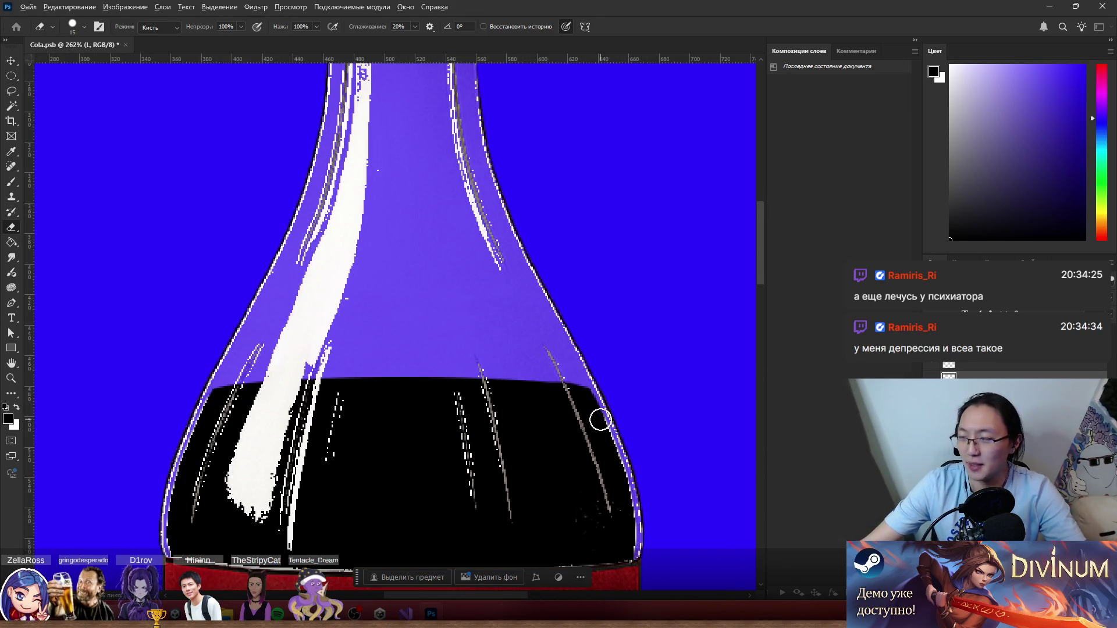
pyautogui.scroll(-2, 601, 419)
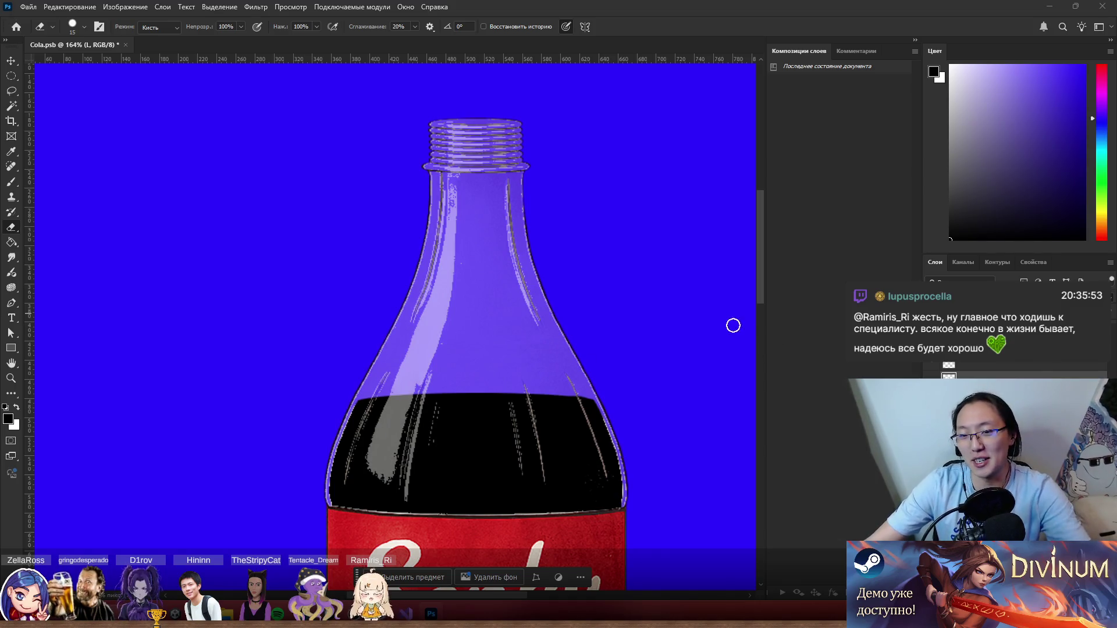
pyautogui.scroll(-5, 669, 303)
pyautogui.scroll(4, 640, 314)
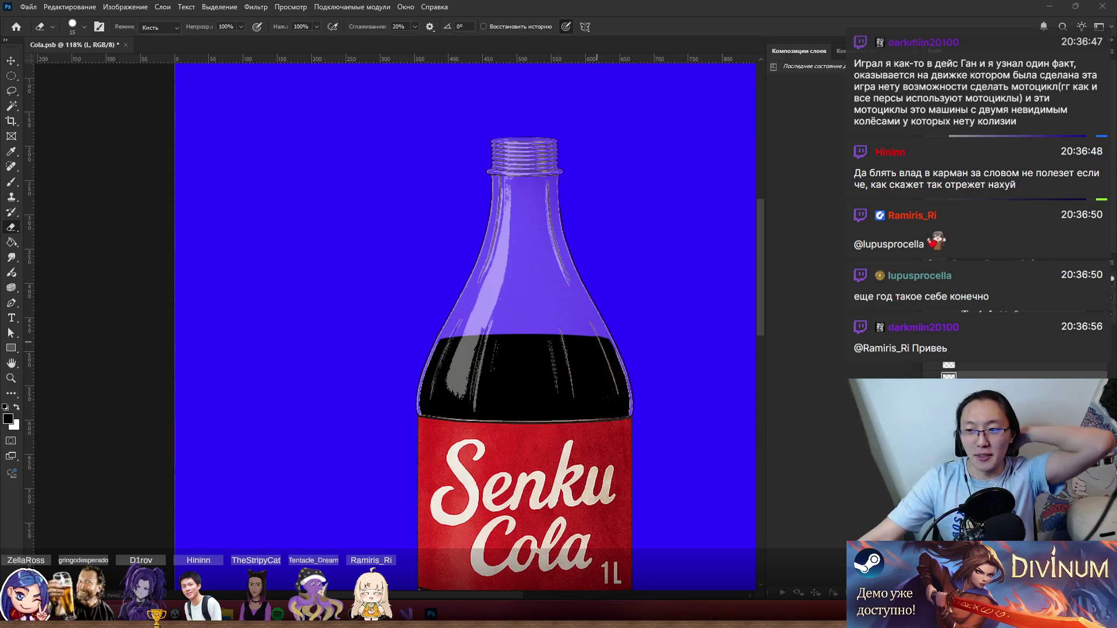
pyautogui.scroll(-5, 668, 284)
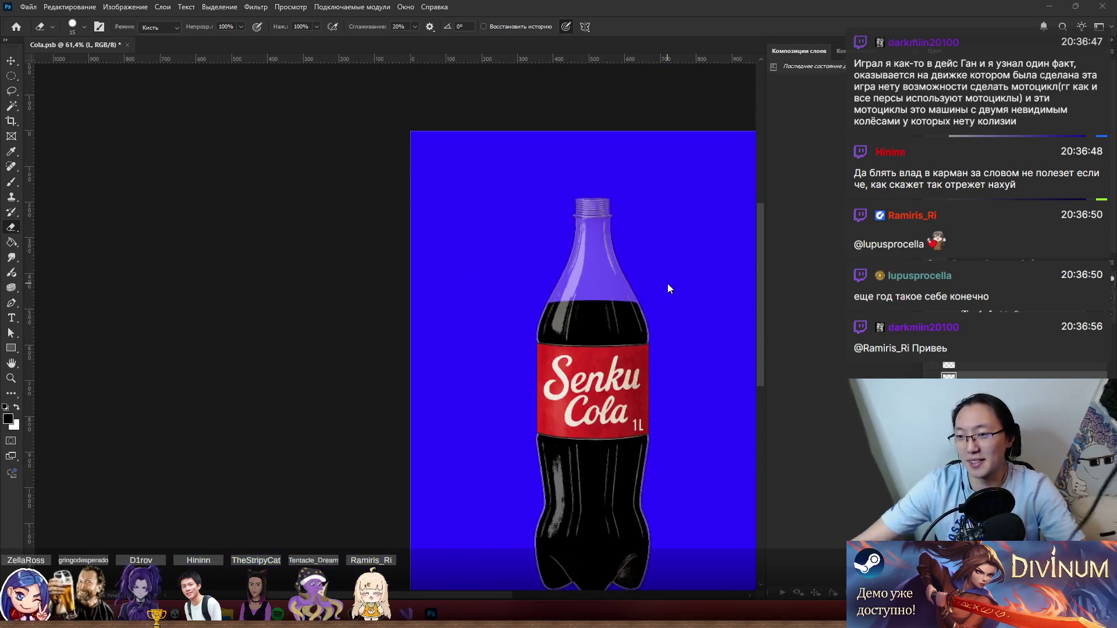
pyautogui.scroll(2, 706, 335)
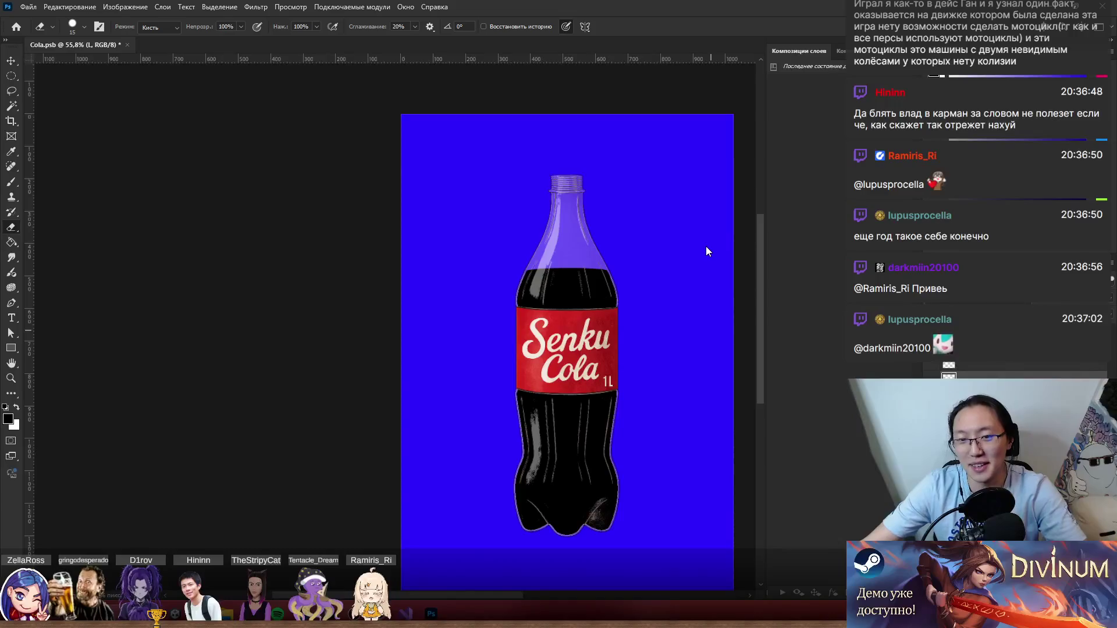
pyautogui.scroll(3, 707, 246)
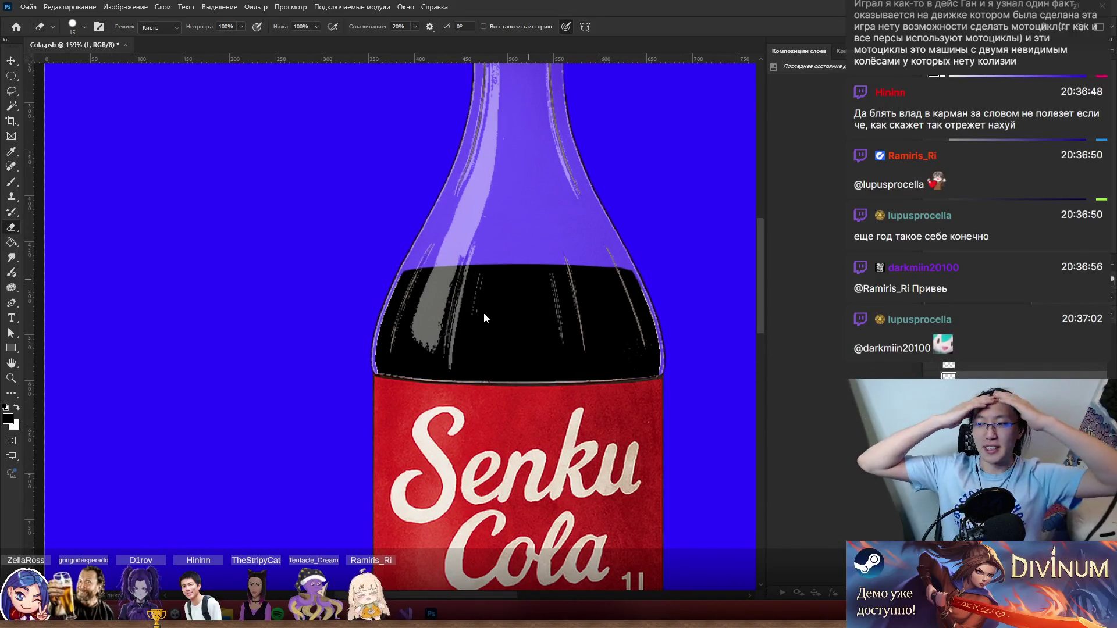
pyautogui.scroll(-3, 387, 327)
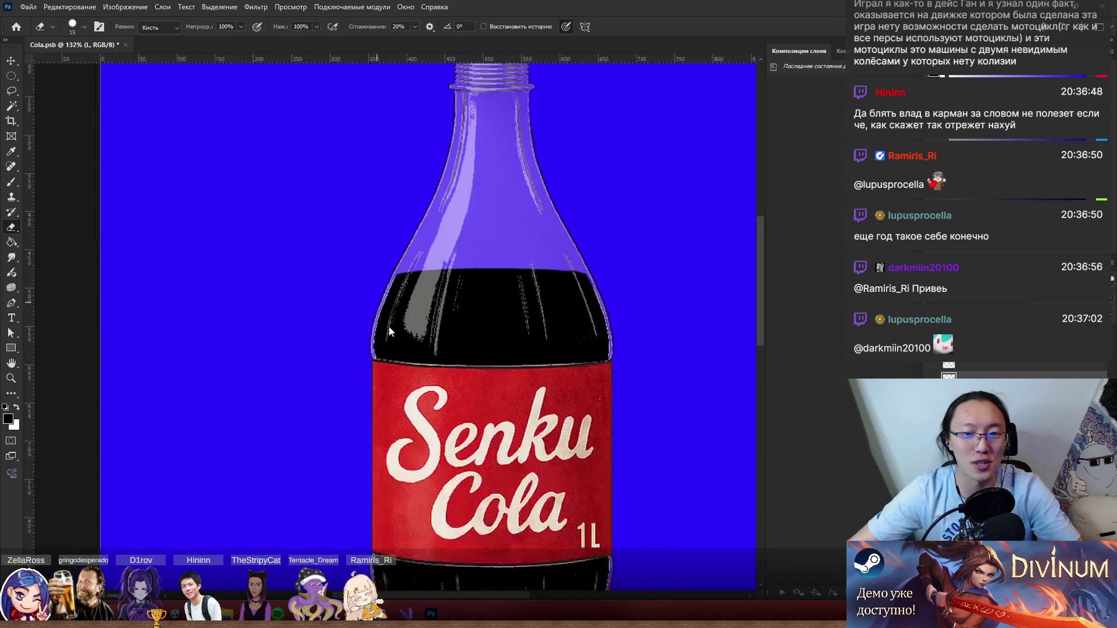
pyautogui.scroll(-2, 407, 331)
pyautogui.scroll(3, 453, 339)
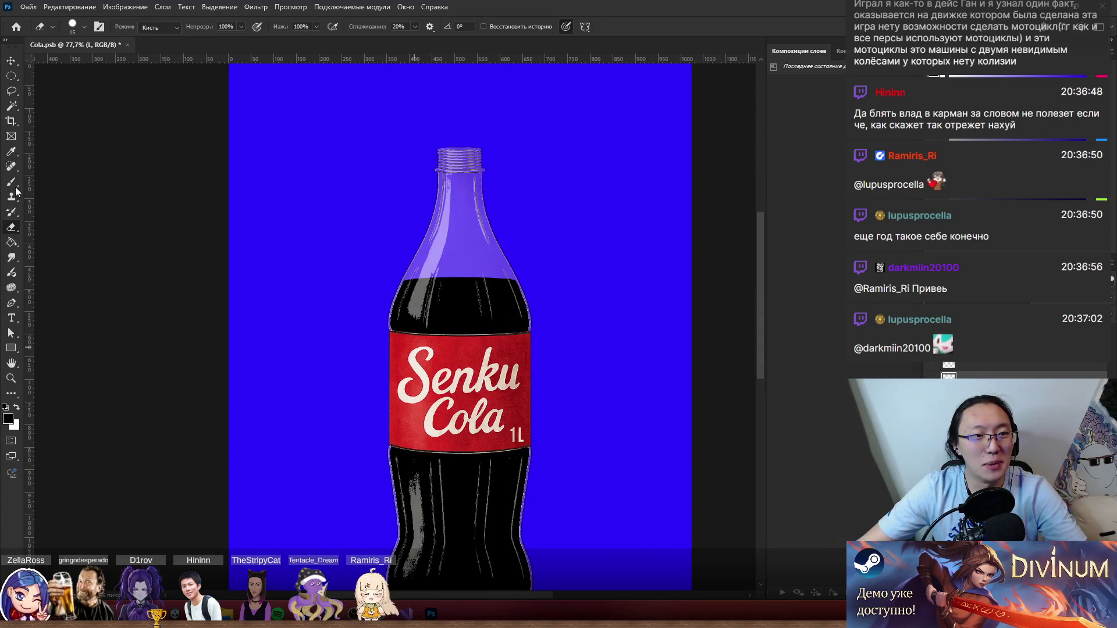
pyautogui.scroll(-3, 111, 221)
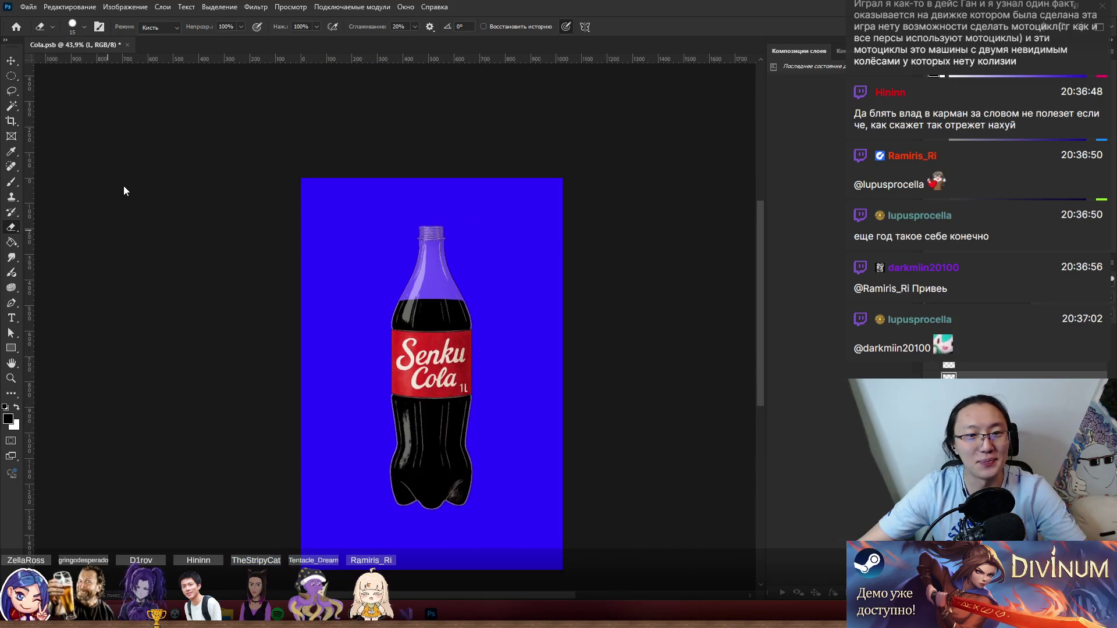
# Crop the Cola.psb canvas tightly around the cola bottle, to about 410 × 1189 px.
pyautogui.click(12, 121)
pyautogui.moveTo(303, 181)
pyautogui.mouseDown()
pyautogui.moveTo(351, 200)
pyautogui.moveTo(342, 198)
pyautogui.mouseUp()
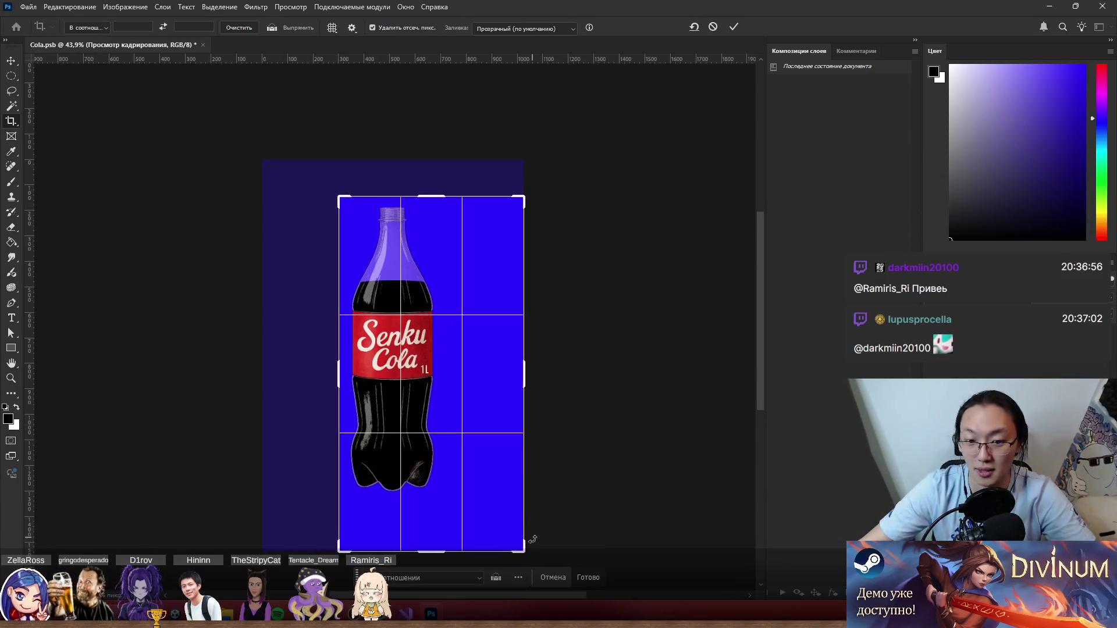
pyautogui.moveTo(524, 549); pyautogui.dragTo(488, 524)
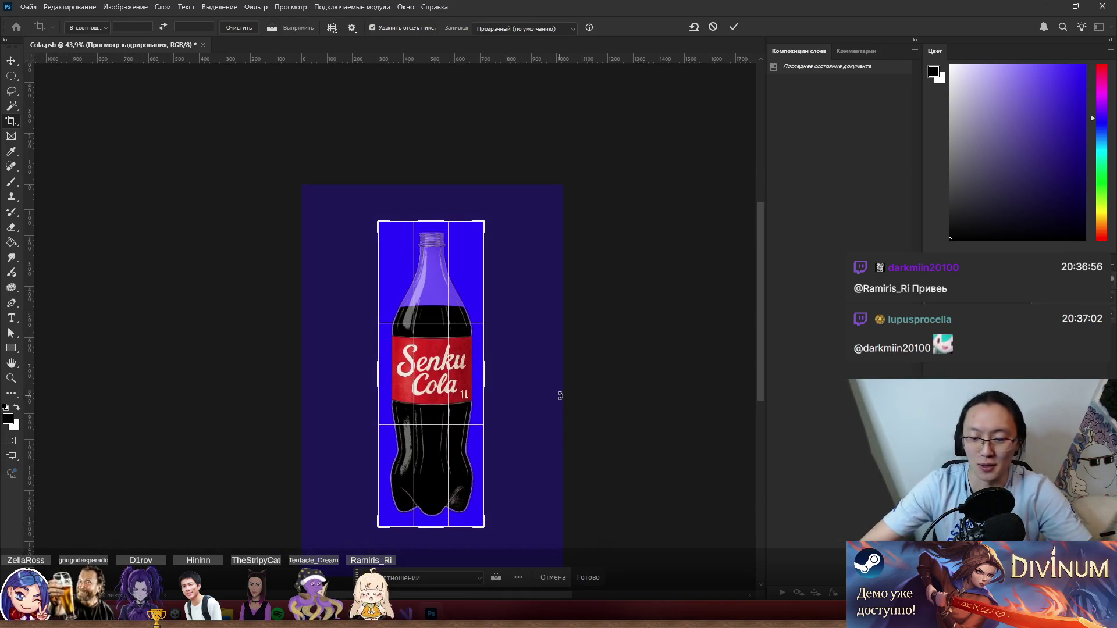
pyautogui.press('Return')
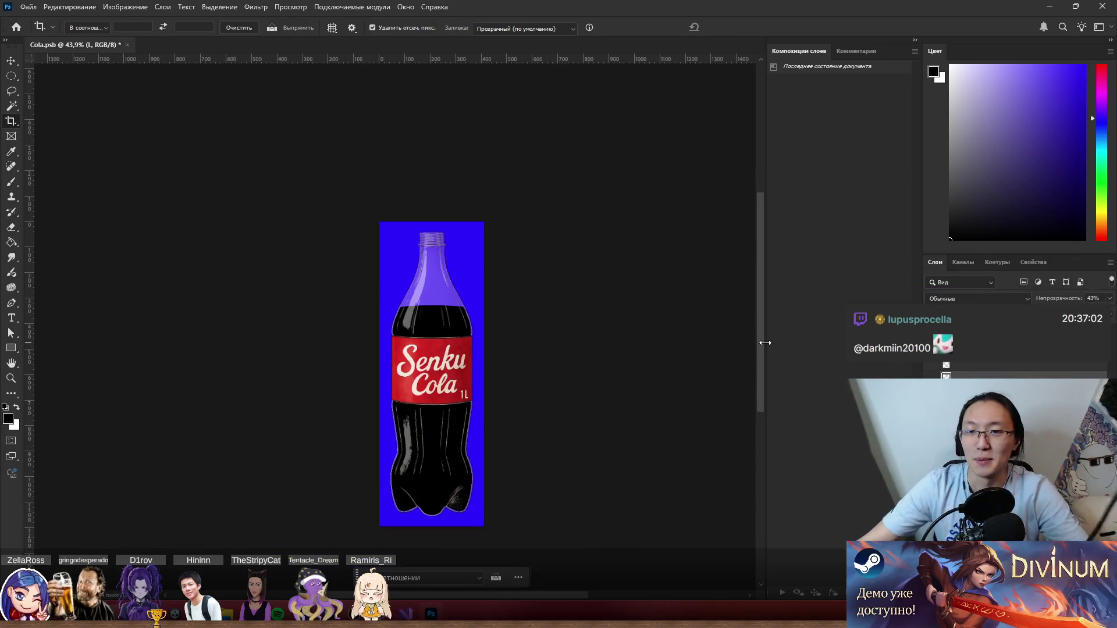
# Select Слой 1 and hide the blue background layer so the bottle sits on transparency.
pyautogui.click(989, 355)
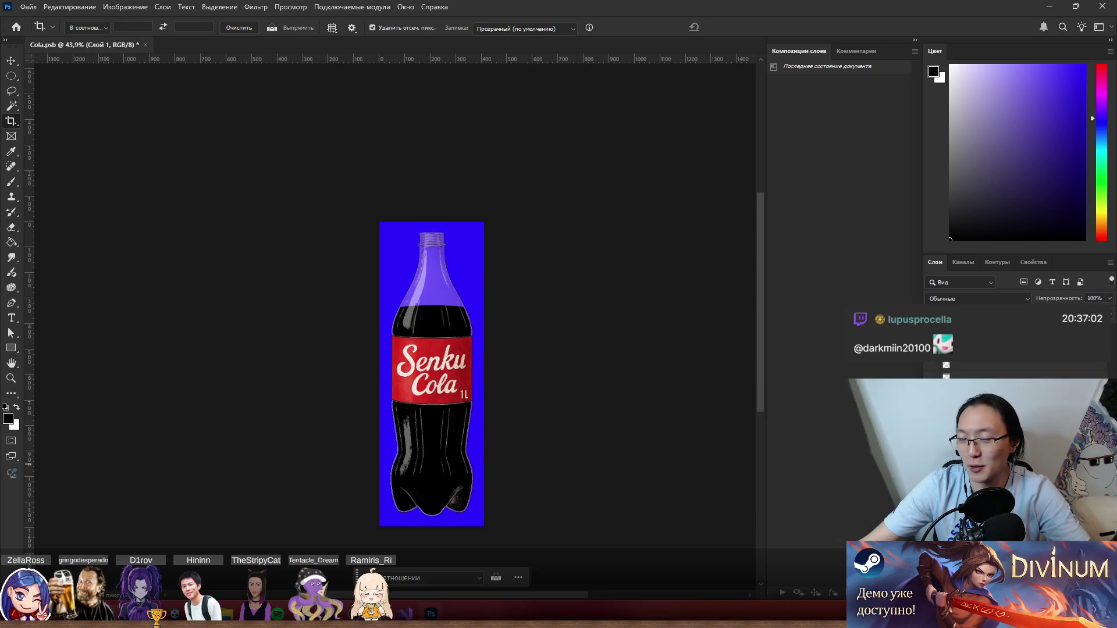
pyautogui.click(931, 377)
pyautogui.click(27, 7)
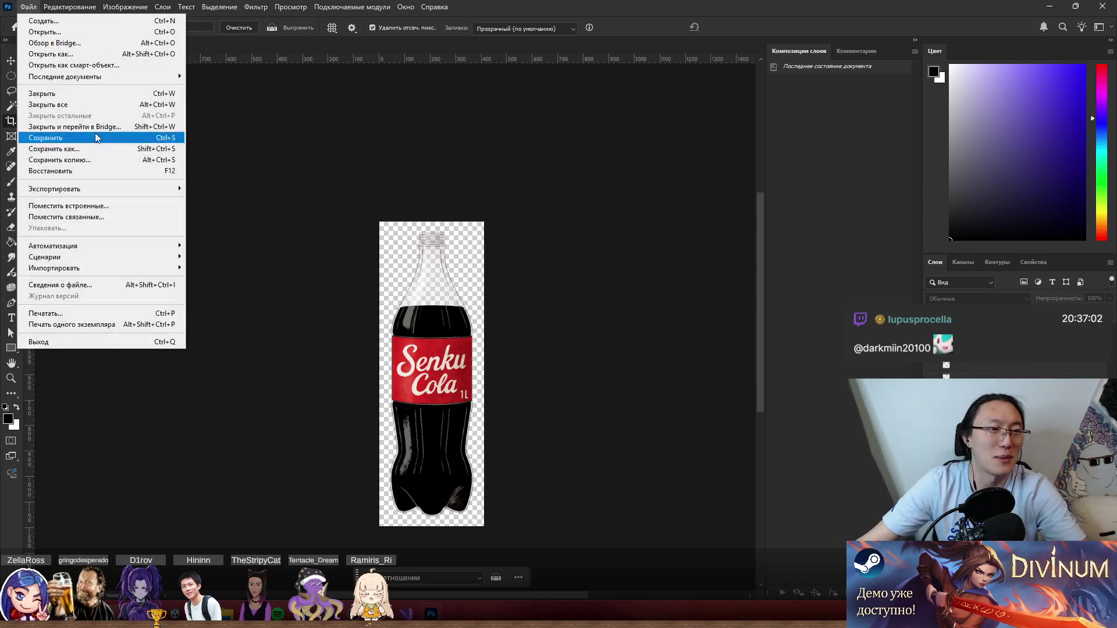
# Quick-export the bottle as a PNG and browse the save dialog to Local Disk (C:).
pyautogui.moveTo(150, 188)
pyautogui.click(262, 188)
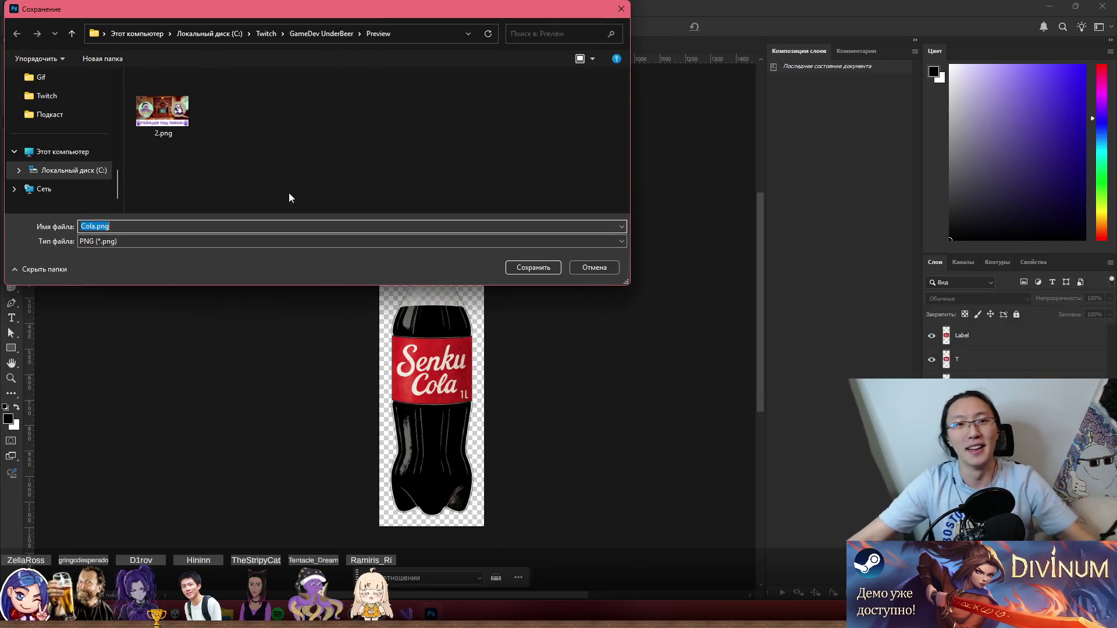
pyautogui.click(137, 33)
pyautogui.doubleClick(248, 107)
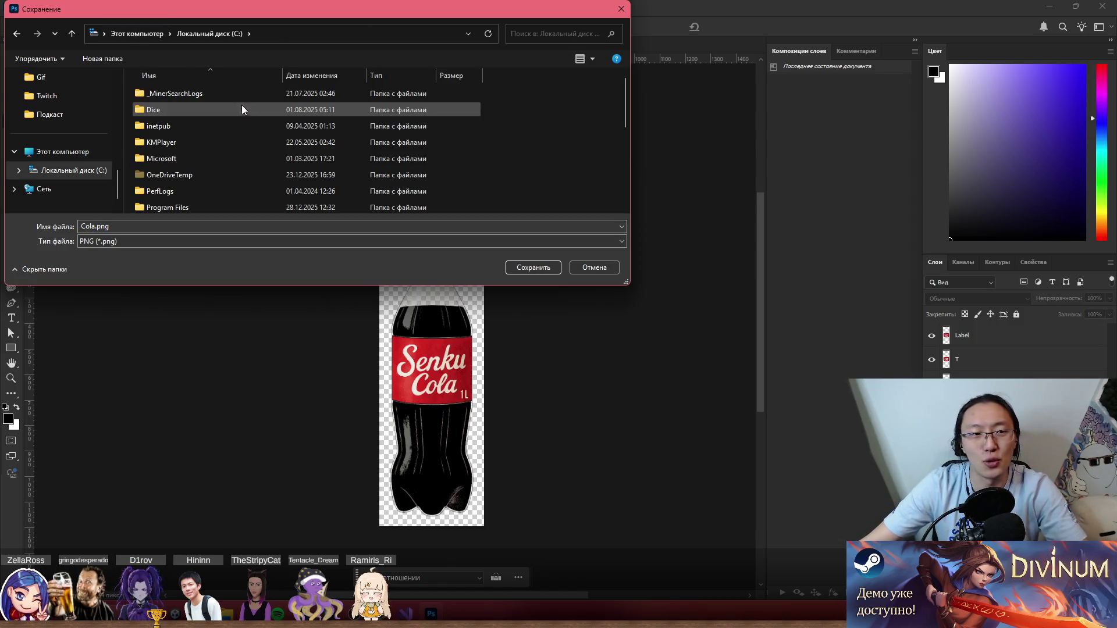
pyautogui.click(19, 173)
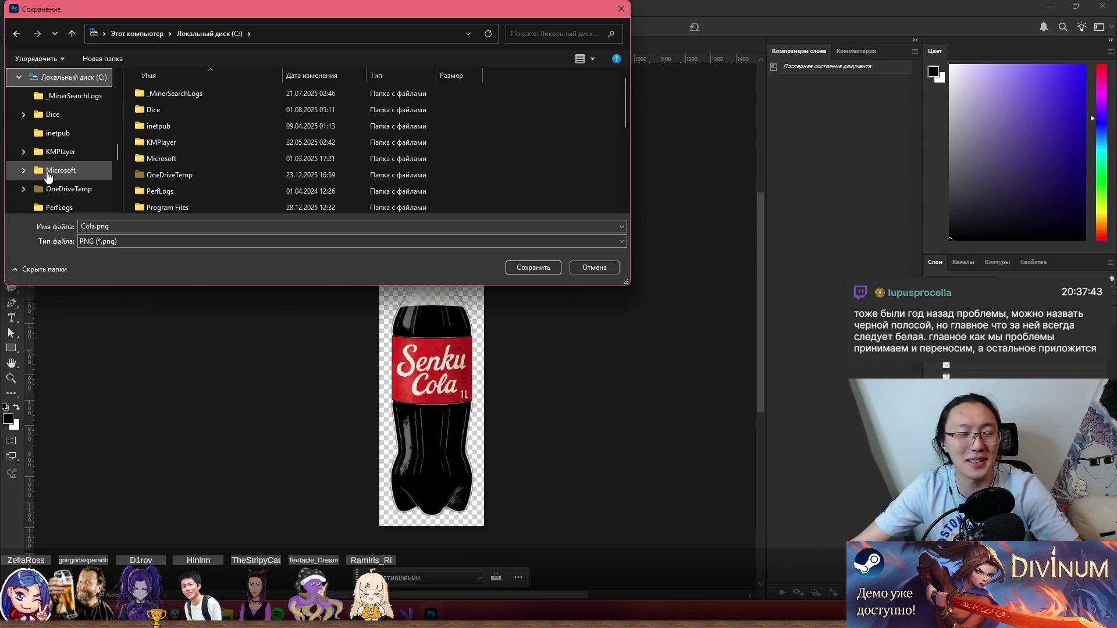
pyautogui.scroll(2, 96, 158)
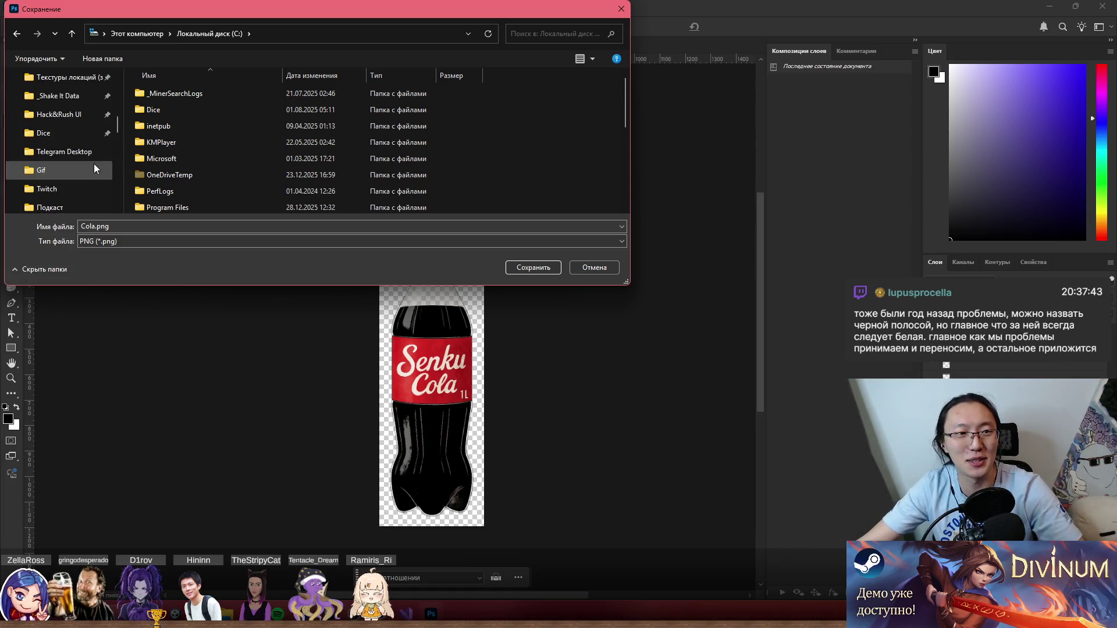
pyautogui.scroll(-2, 93, 163)
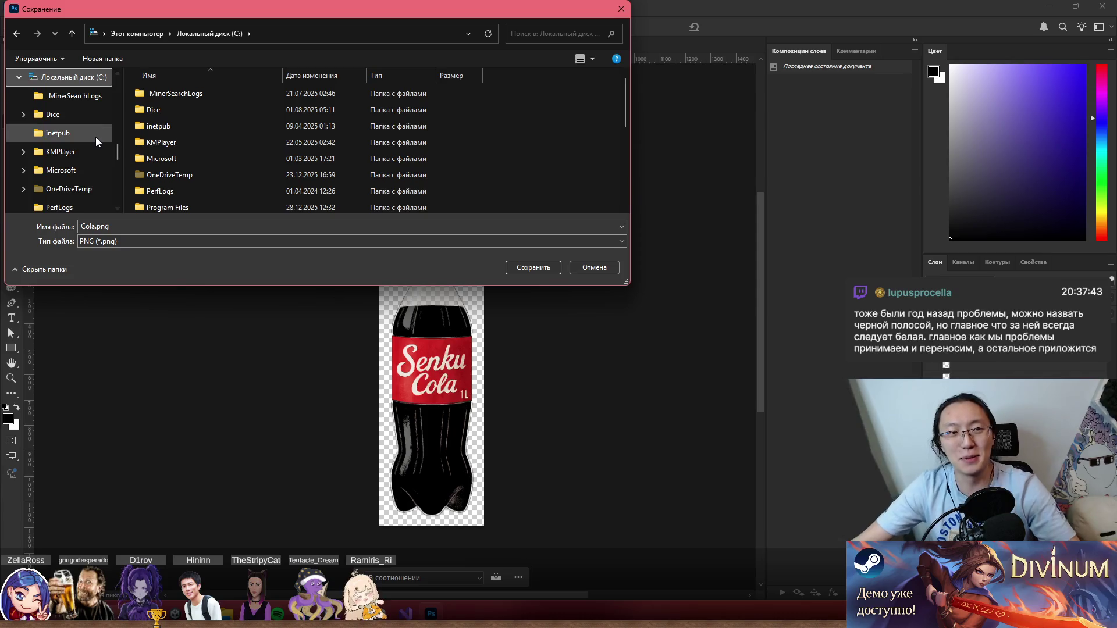
pyautogui.scroll(2, 96, 137)
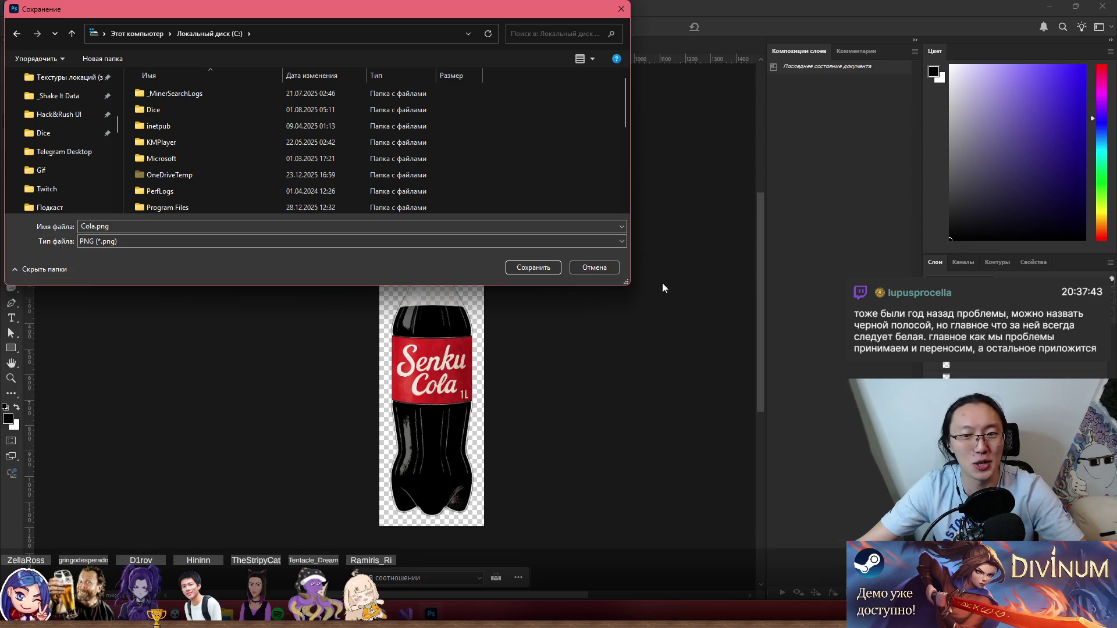
# Enlarge and centre the save window, then navigate to the Desktop as the Cola.png destination.
pyautogui.moveTo(626, 283)
pyautogui.mouseDown()
pyautogui.moveTo(813, 286)
pyautogui.moveTo(681, 378)
pyautogui.moveTo(649, 419)
pyautogui.mouseUp()
pyautogui.moveTo(370, 14); pyautogui.dragTo(723, 68)
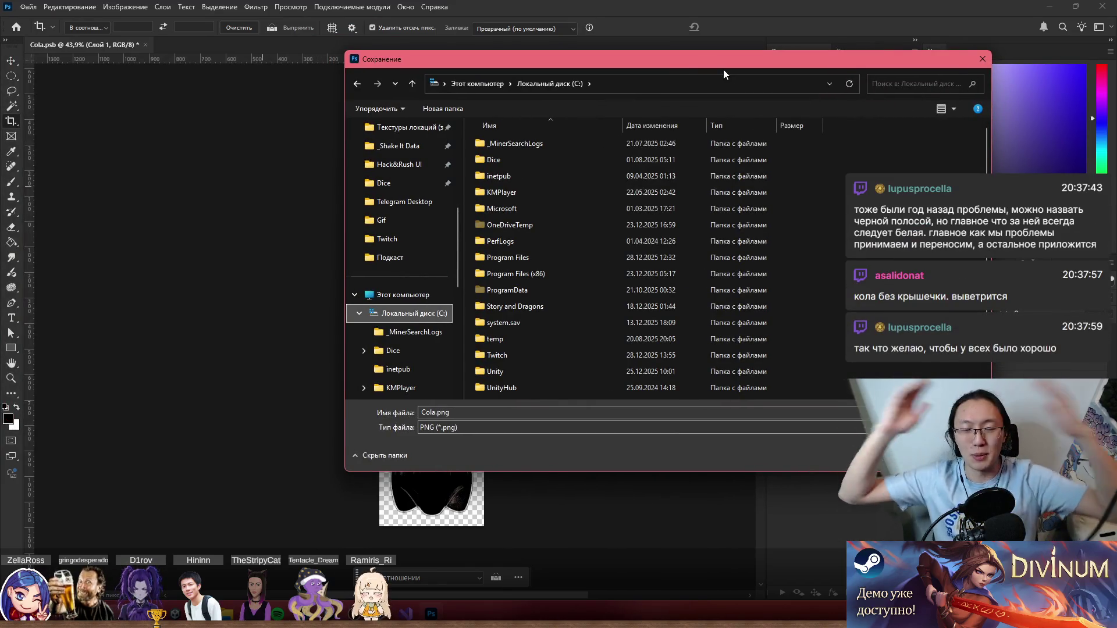
pyautogui.click(428, 296)
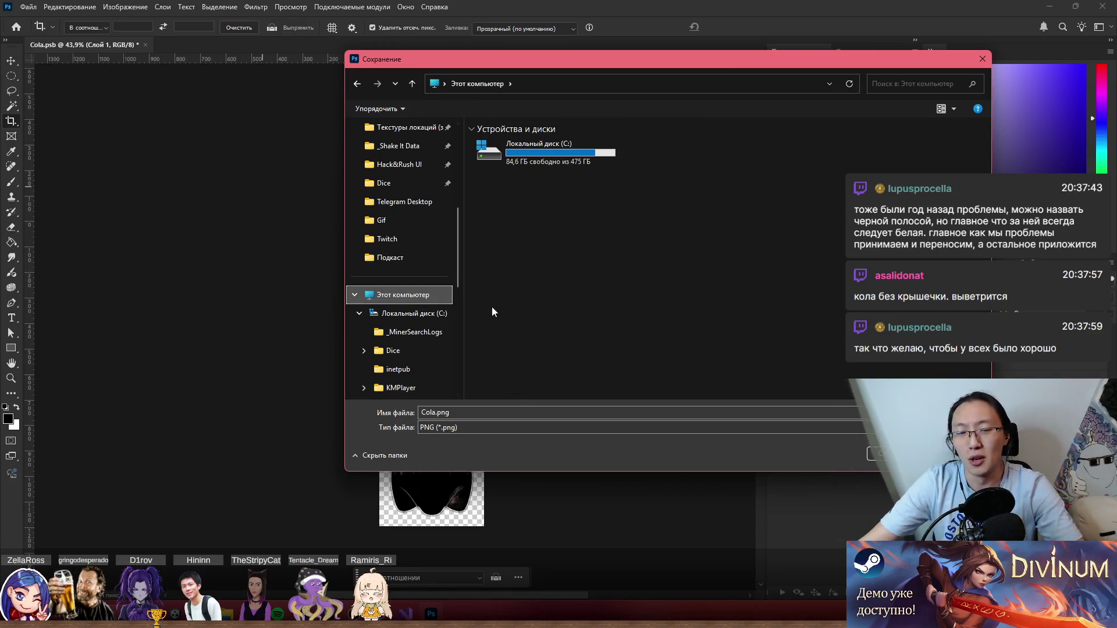
pyautogui.scroll(-5, 419, 331)
pyautogui.scroll(3, 419, 332)
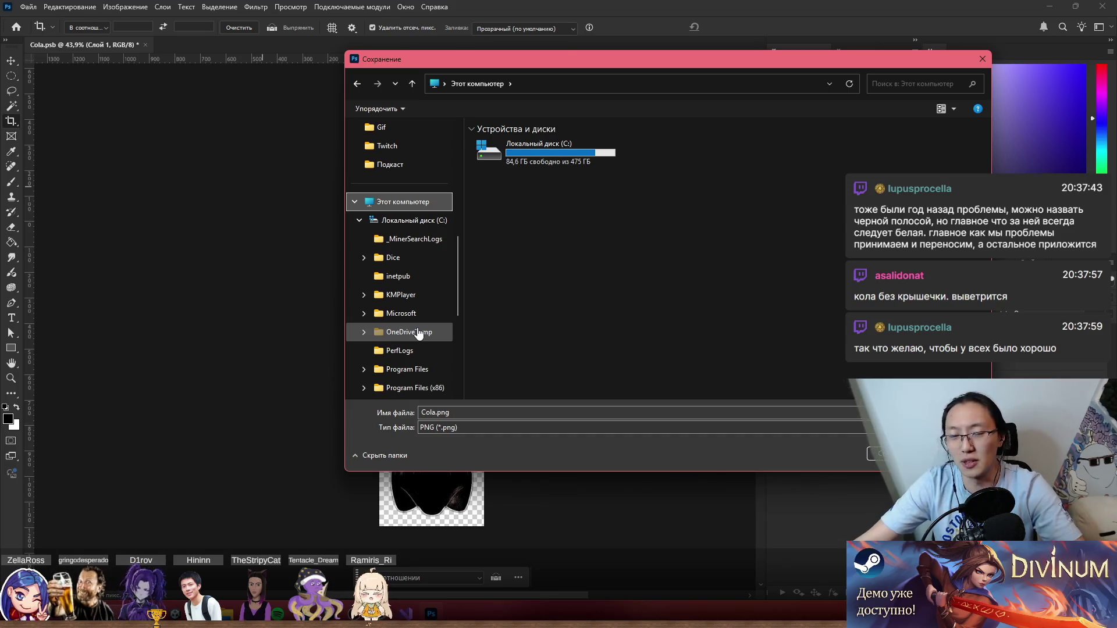
pyautogui.scroll(2, 409, 256)
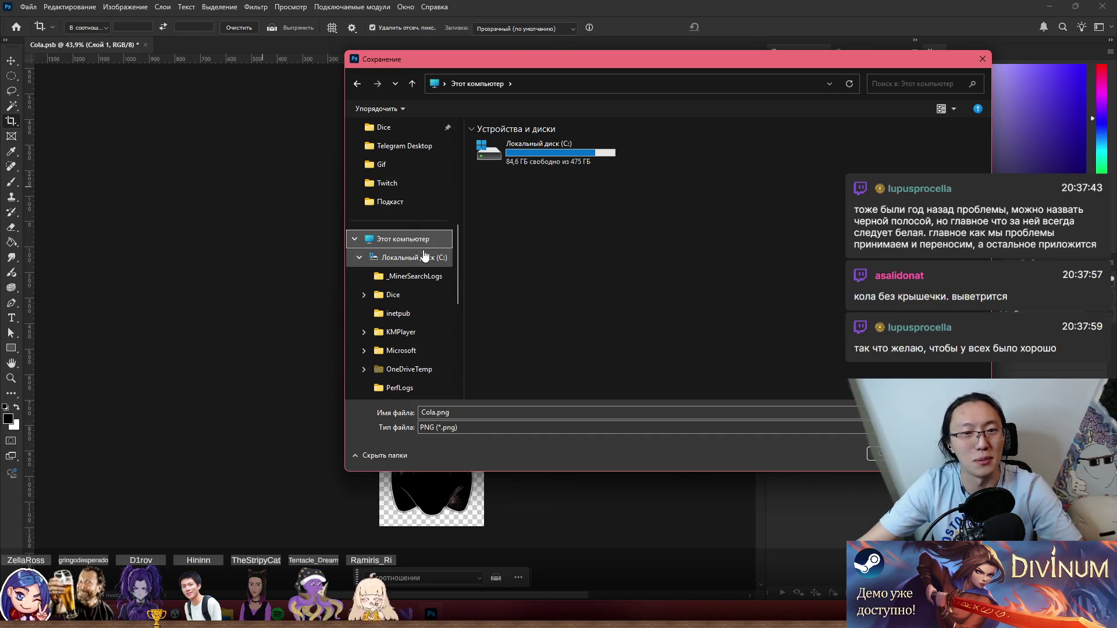
pyautogui.click(395, 263)
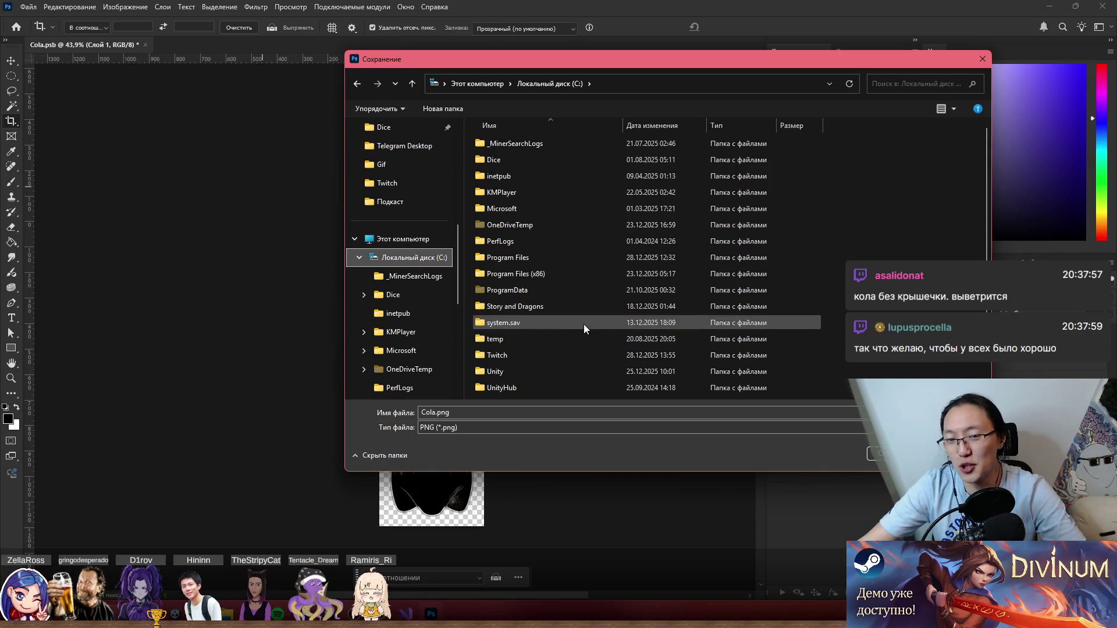
pyautogui.scroll(4, 416, 250)
pyautogui.click(400, 187)
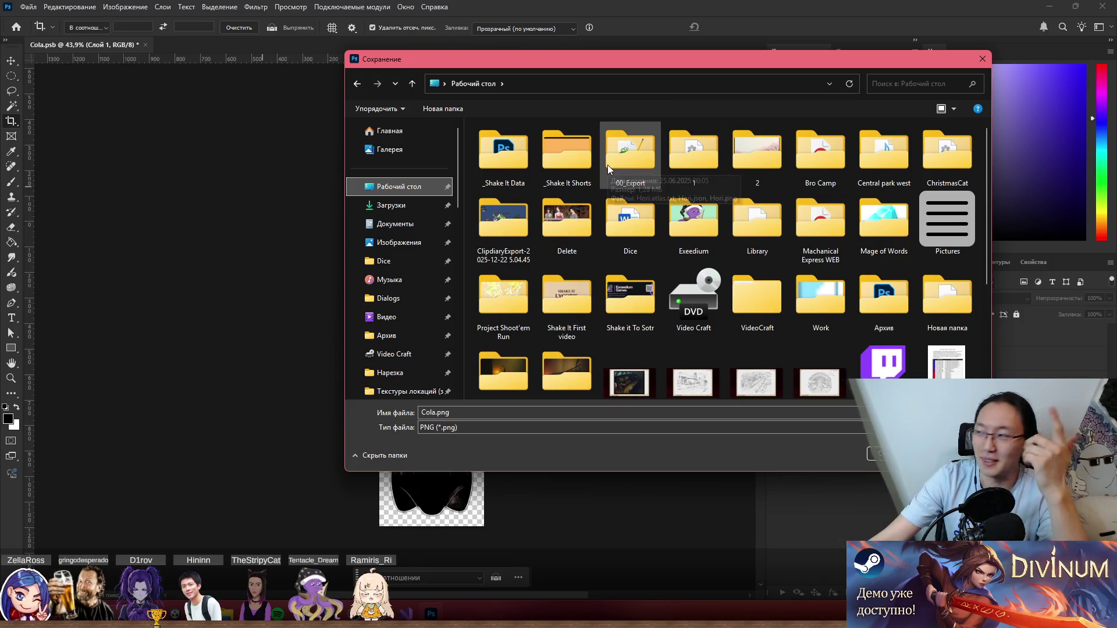
# Save Cola.png into Desktop › _Shake It Data › Boosty › Cocktails beside Beer.png and Water.png.
pyautogui.doubleClick(524, 169)
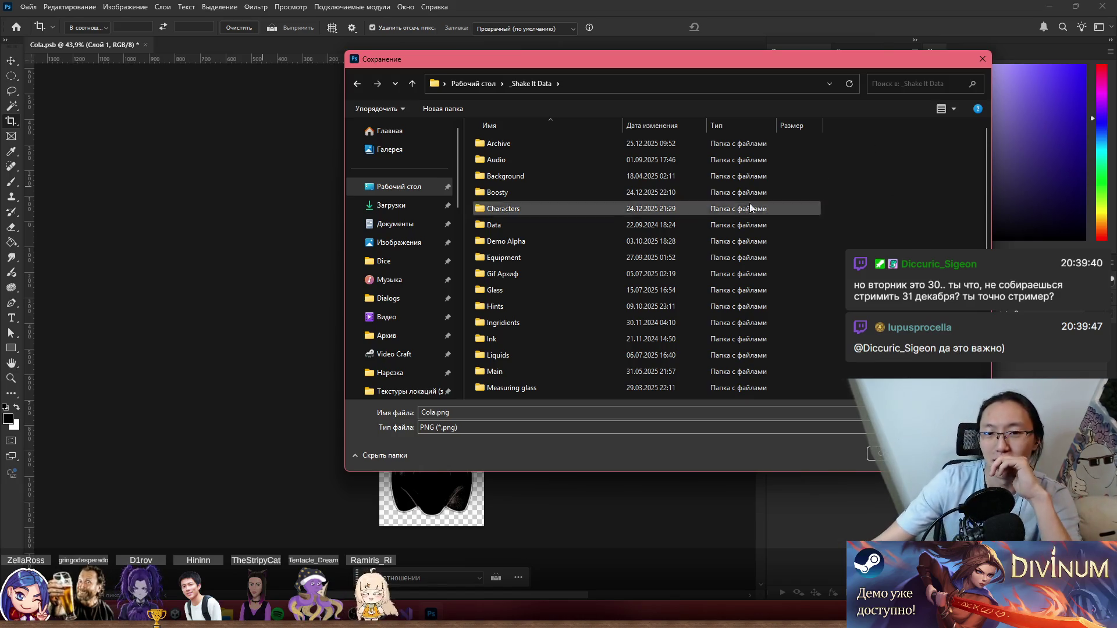
pyautogui.doubleClick(541, 193)
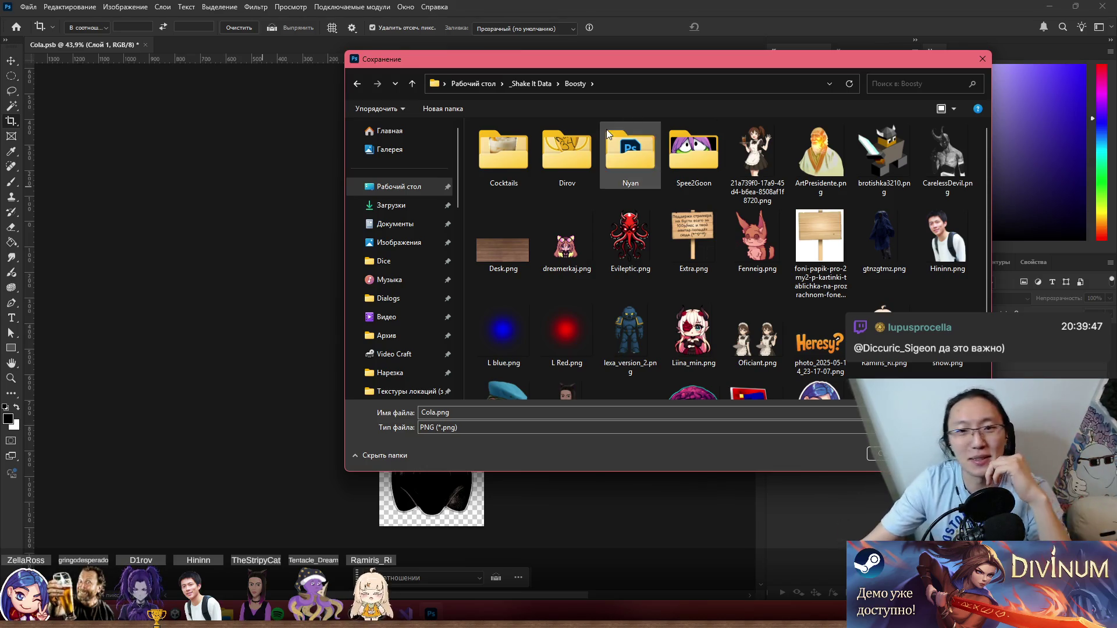
pyautogui.doubleClick(515, 148)
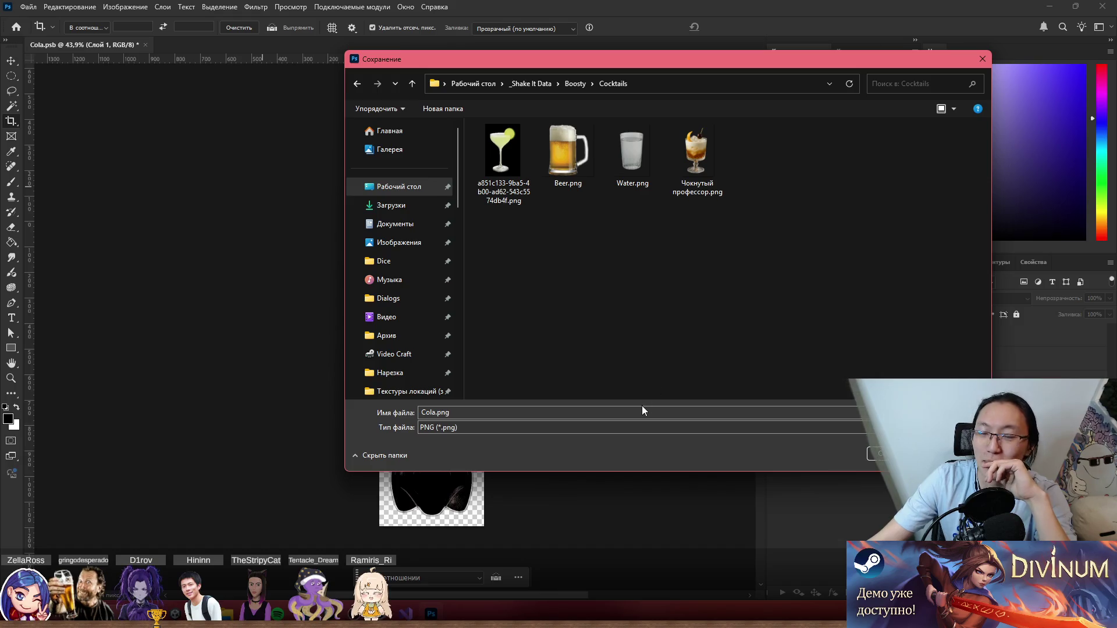
pyautogui.press('Return')
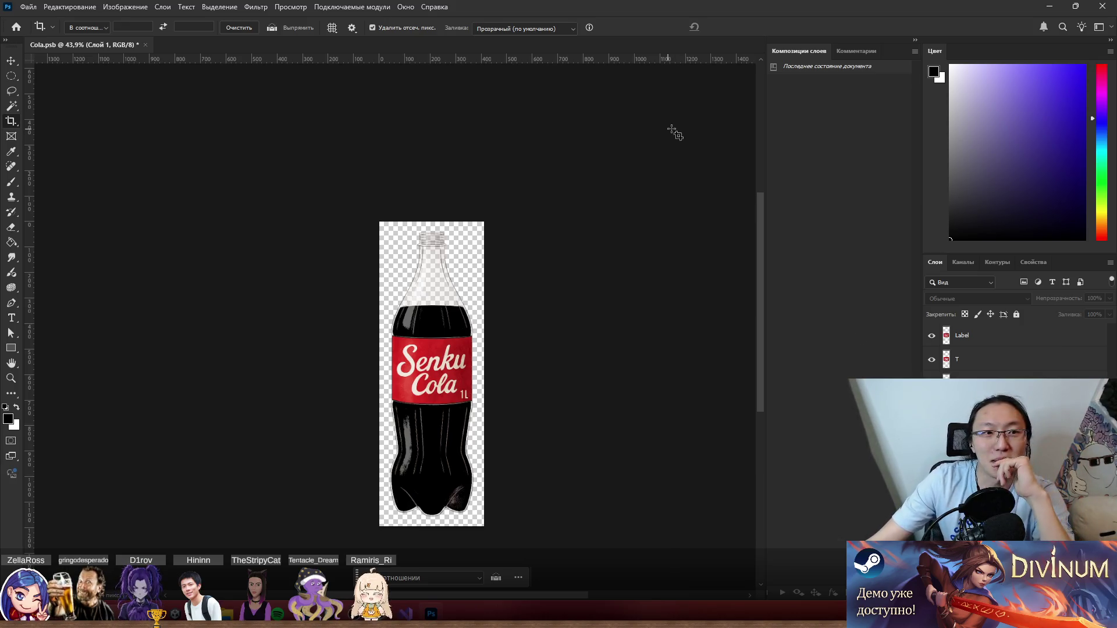
# Quit Photoshop without saving changes to Cola.psb.
pyautogui.click(1098, 7)
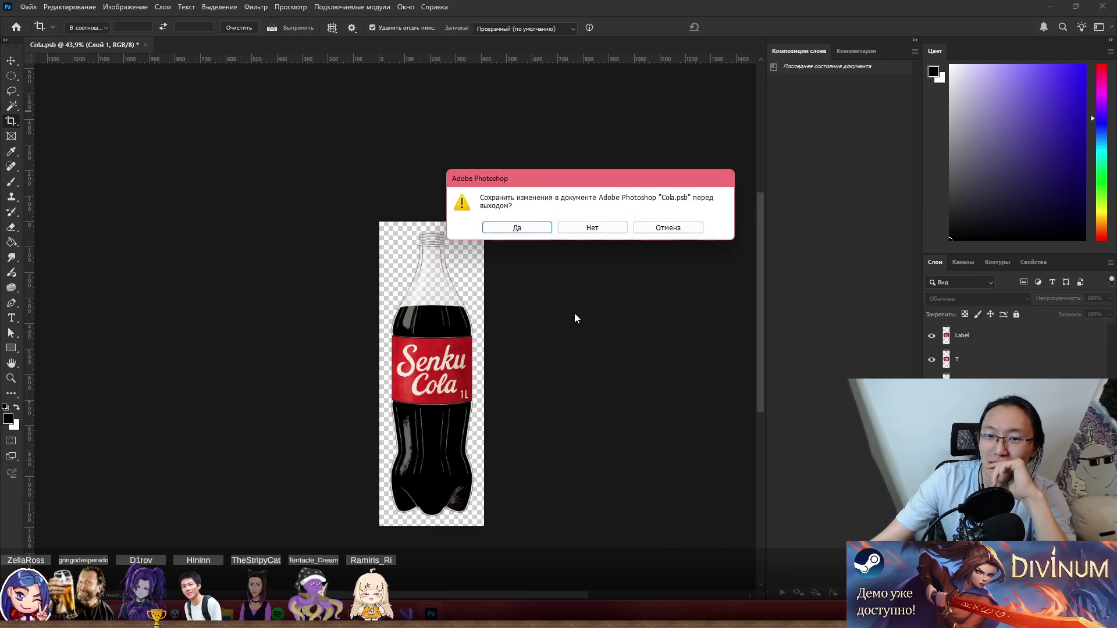
pyautogui.click(588, 226)
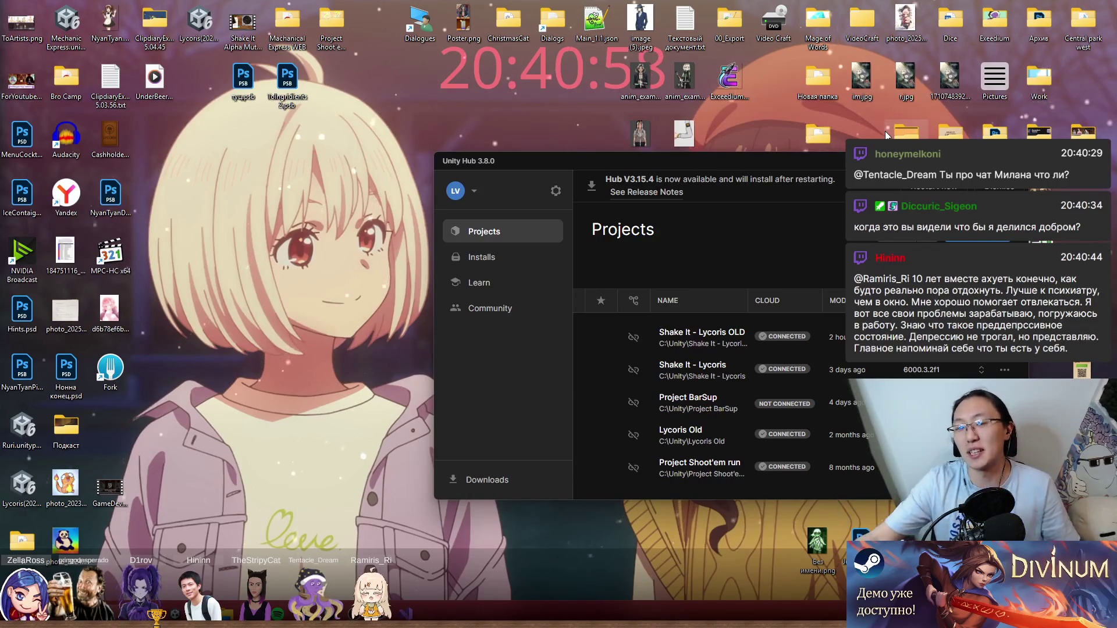
# Reposition and slightly enlarge the Unity Hub window, then launch Project BarSup.
pyautogui.moveTo(785, 166); pyautogui.dragTo(739, 169)
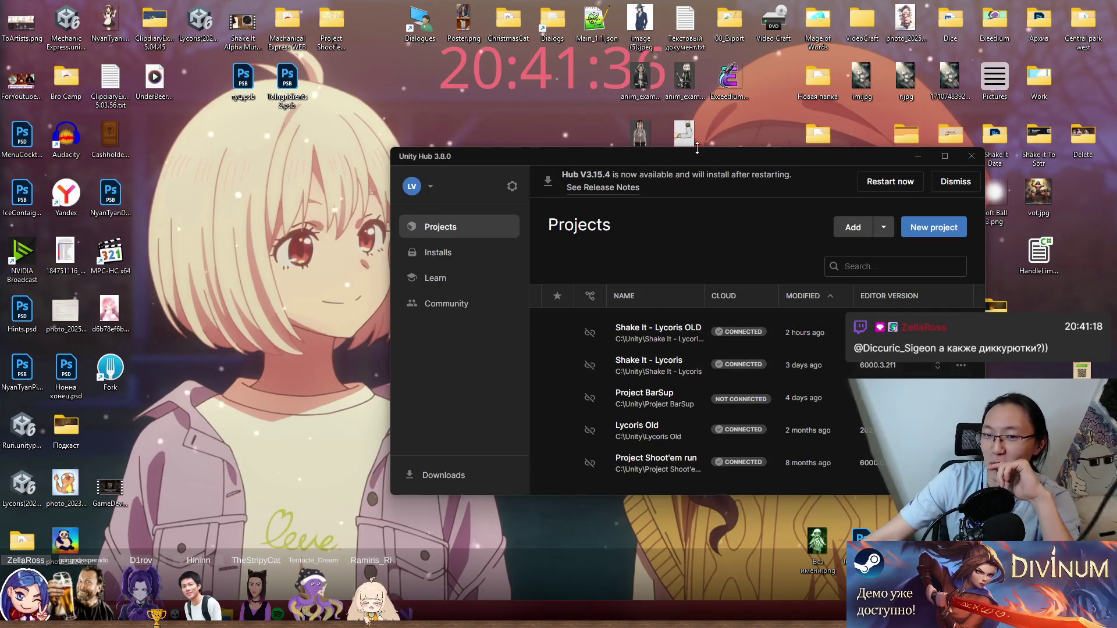
pyautogui.moveTo(695, 150); pyautogui.dragTo(696, 144)
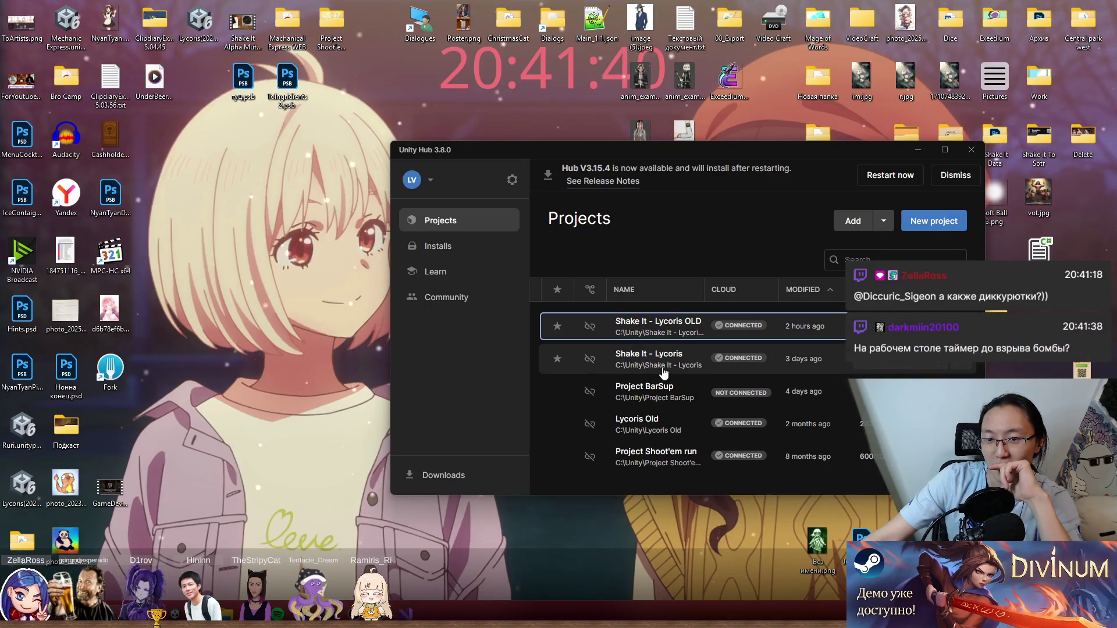
pyautogui.click(669, 393)
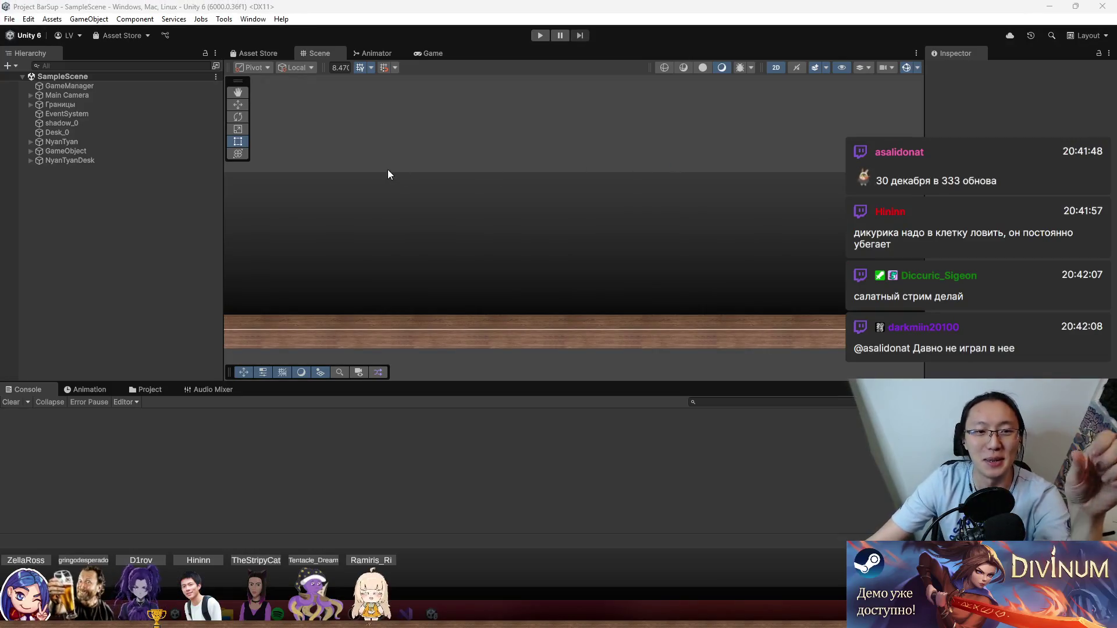
# Browse the Assets/Prefabs/Characters prefabs, then bring a new Chrome window to the front.
pyautogui.click(159, 390)
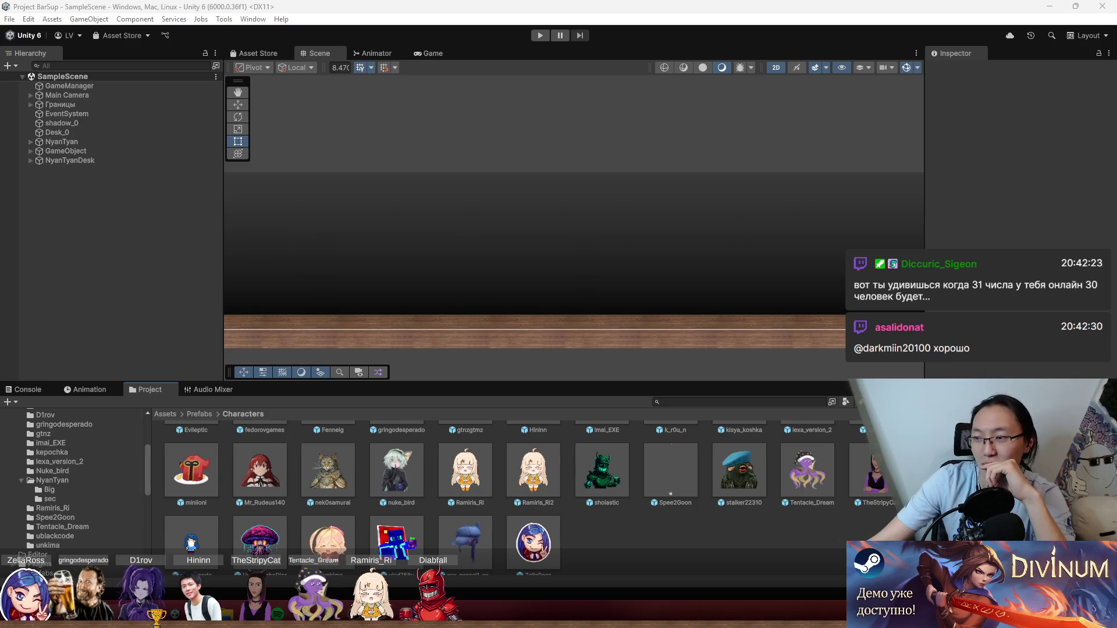
pyautogui.scroll(2, 699, 544)
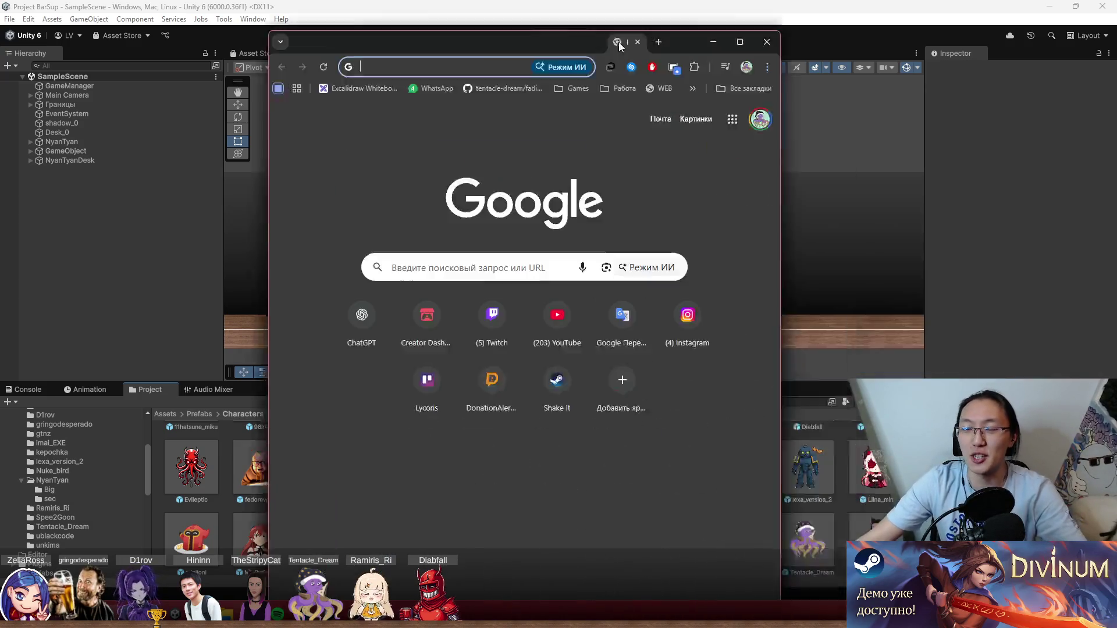
pyautogui.moveTo(582, 39); pyautogui.dragTo(582, 4)
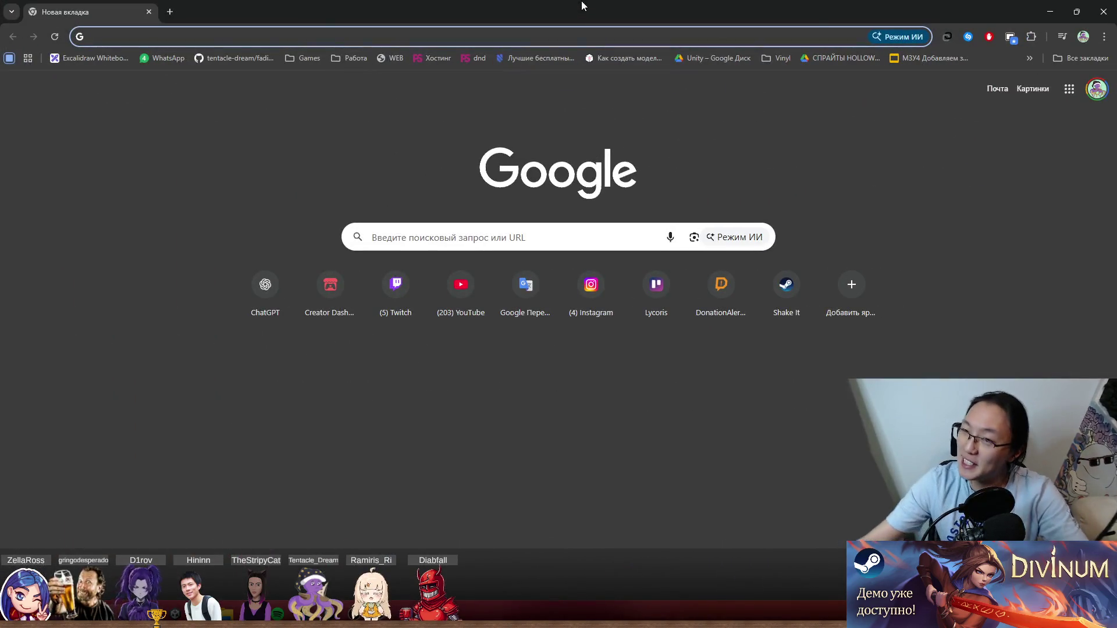
# Play the Instagram РИГГИНГ ПЕРСОНАЖА video with sound and restore Chrome to a smaller window.
pyautogui.moveTo(469, 6); pyautogui.dragTo(1116, 334)
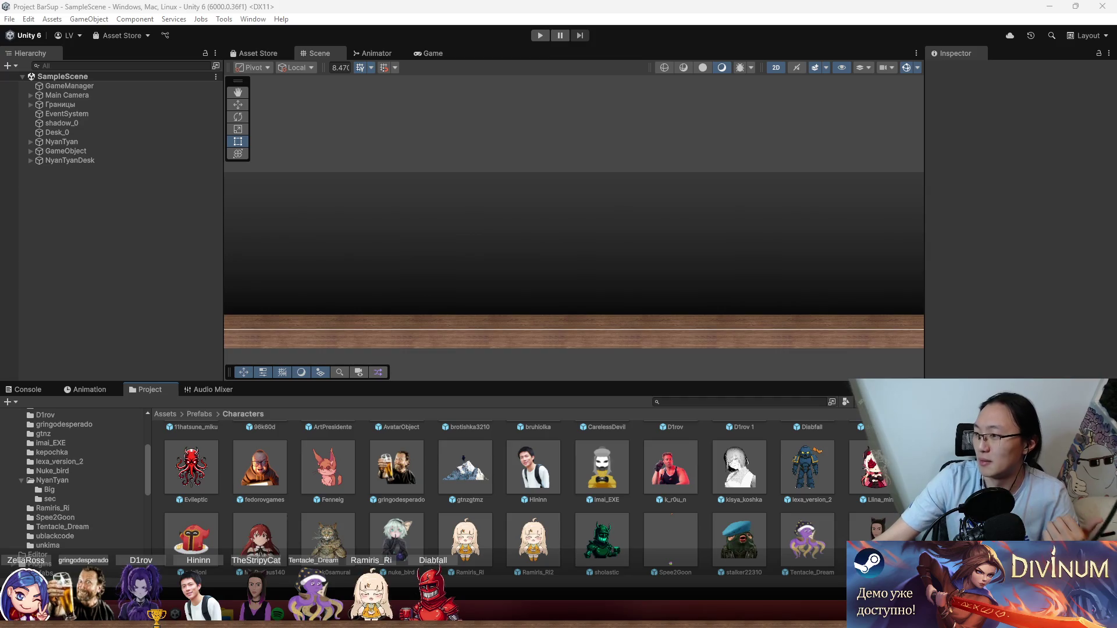
pyautogui.hotkey('alt', 'Tab')
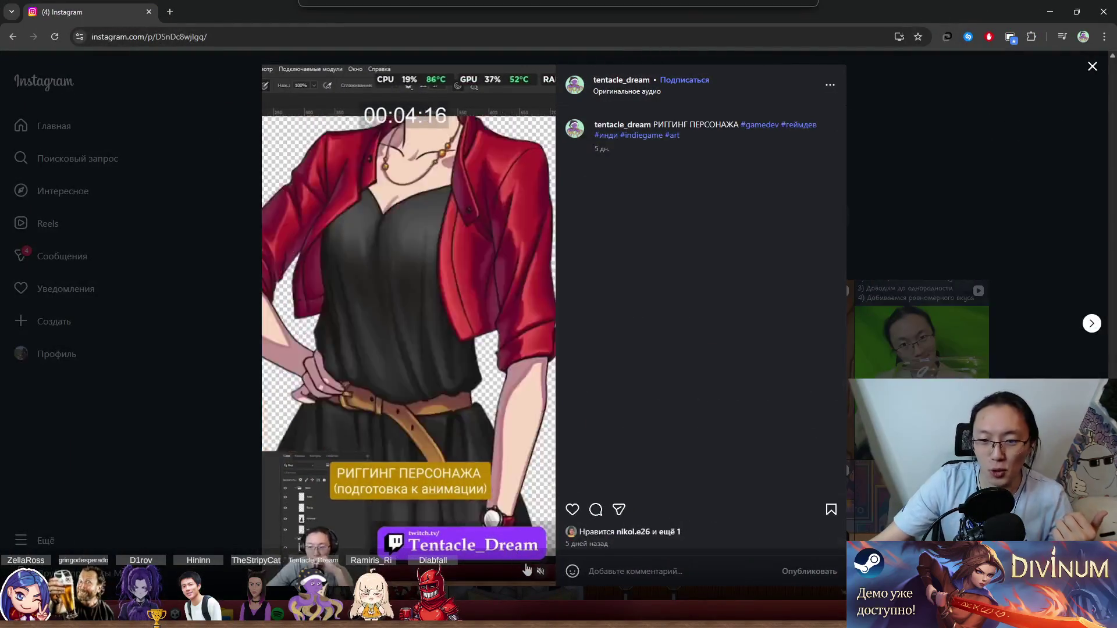
pyautogui.click(540, 573)
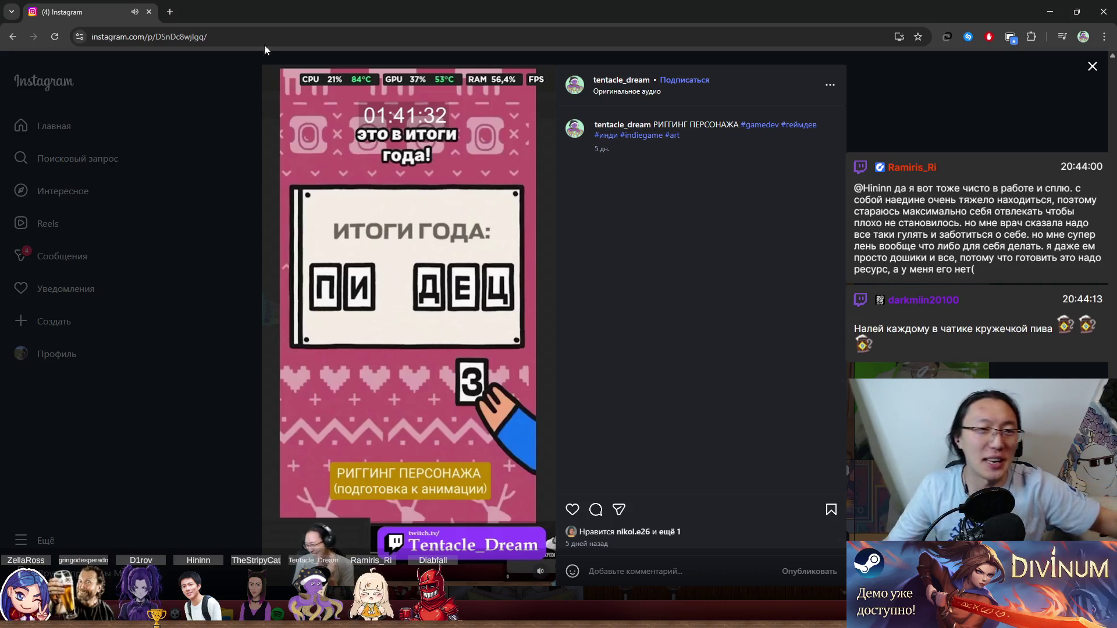
pyautogui.doubleClick(363, 5)
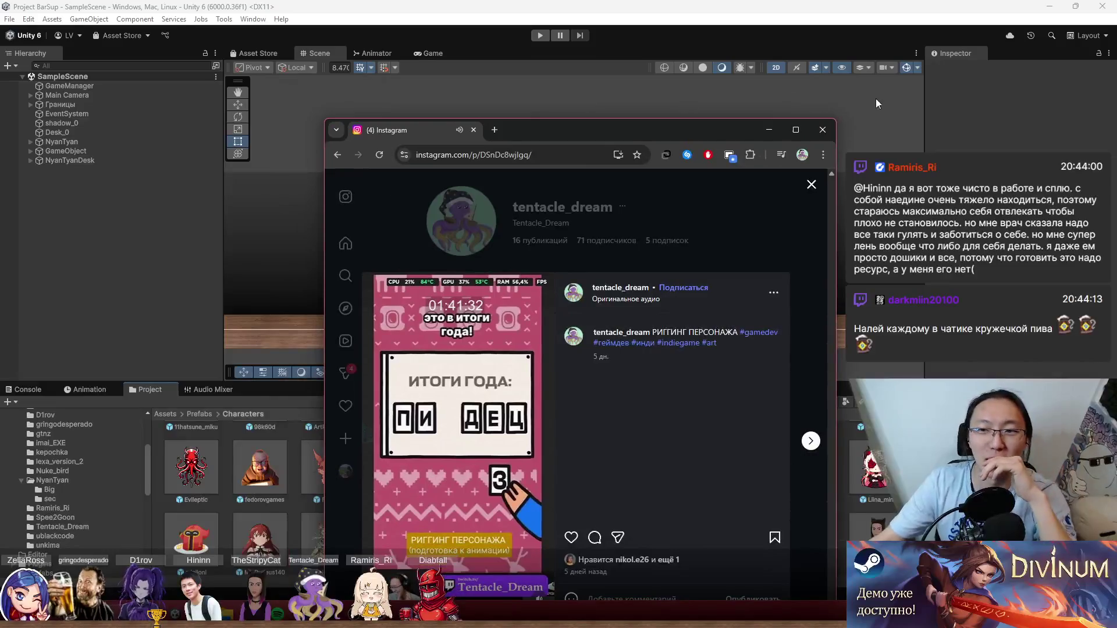
# Close Chrome and open Assets/Prefabs/Cocktails in Unity's Project panel.
pyautogui.click(822, 130)
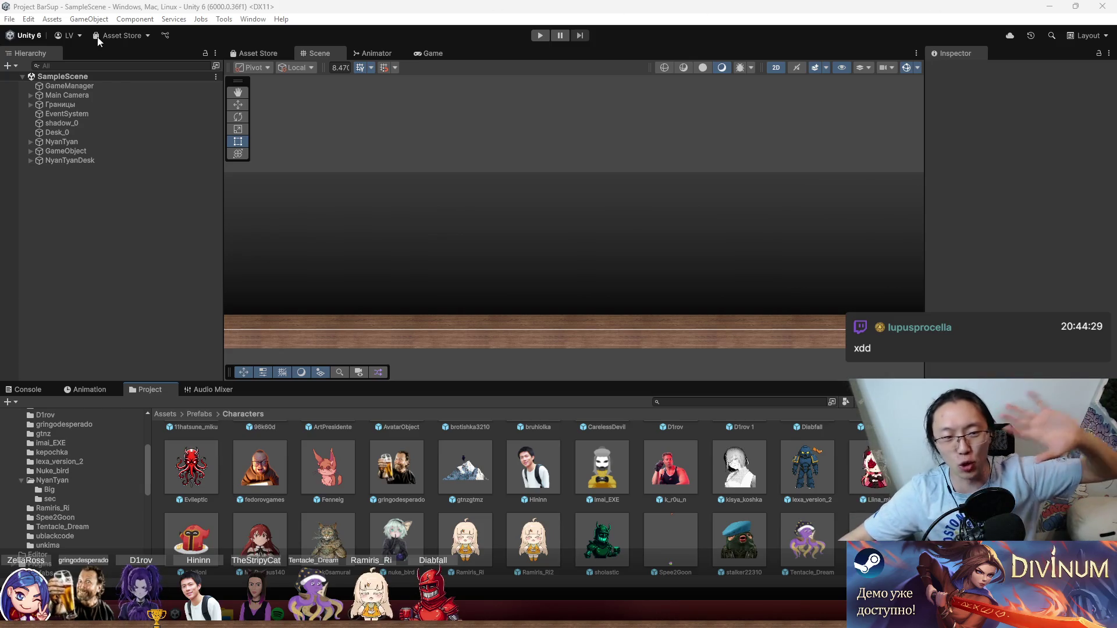
pyautogui.click(200, 414)
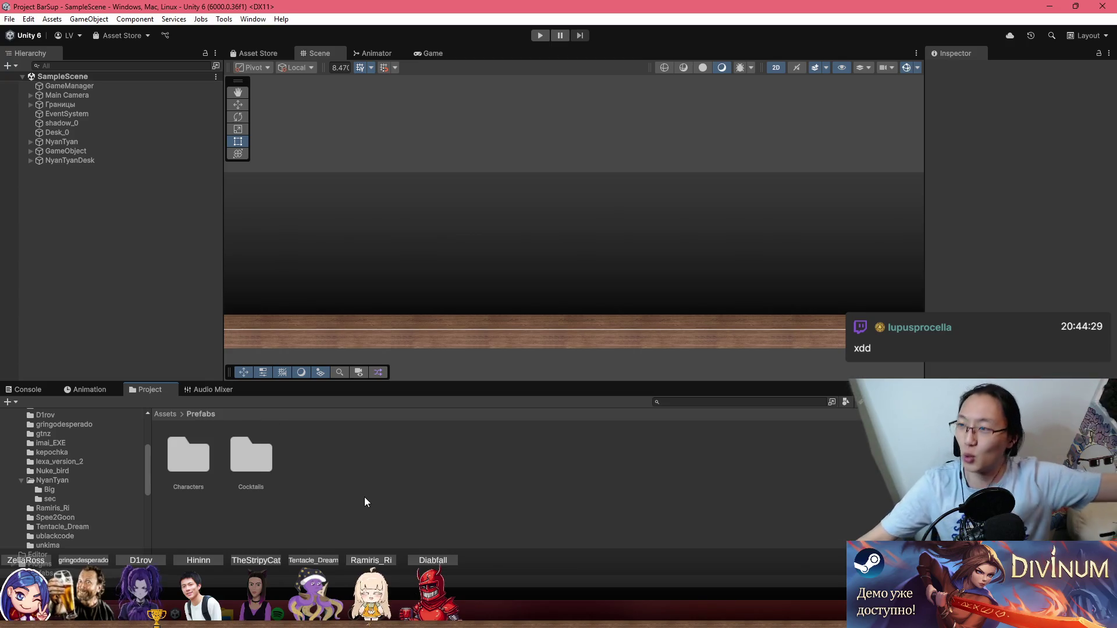
pyautogui.doubleClick(257, 456)
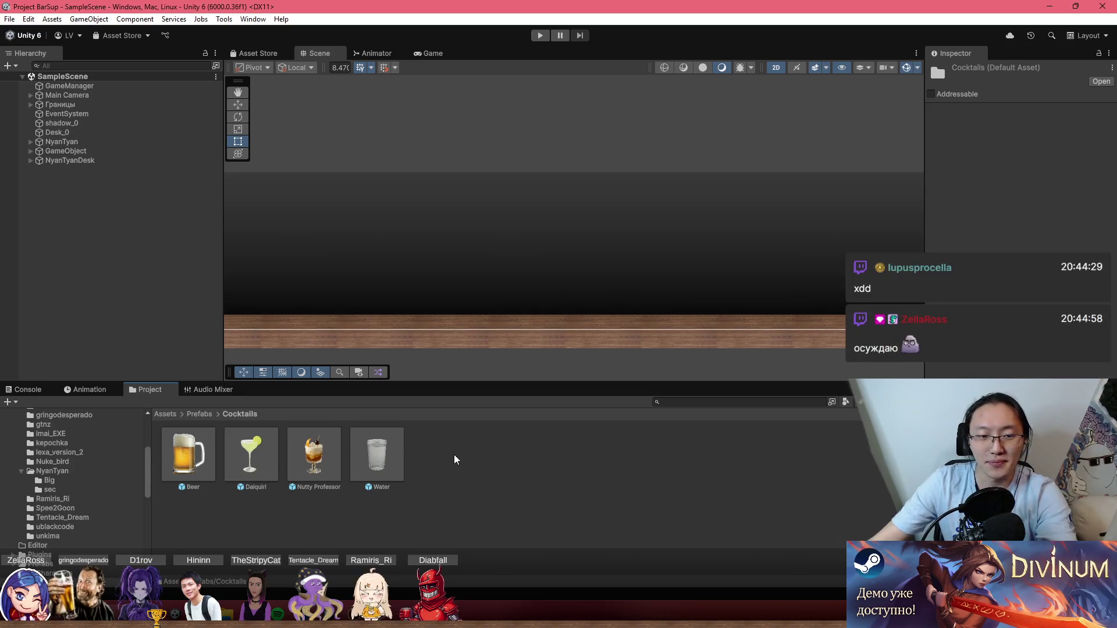
# Drop the Water prefab onto the bar counter in the Scene view and zoom in.
pyautogui.moveTo(389, 468)
pyautogui.mouseDown()
pyautogui.moveTo(478, 273)
pyautogui.moveTo(519, 331)
pyautogui.mouseUp()
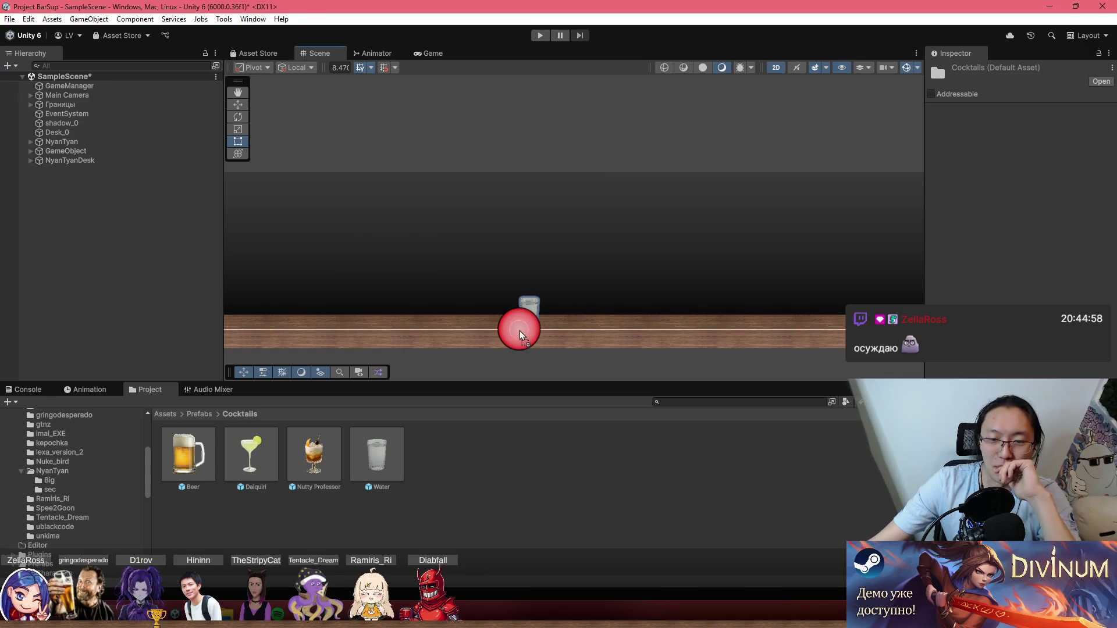
pyautogui.scroll(5, 514, 343)
pyautogui.scroll(1, 576, 325)
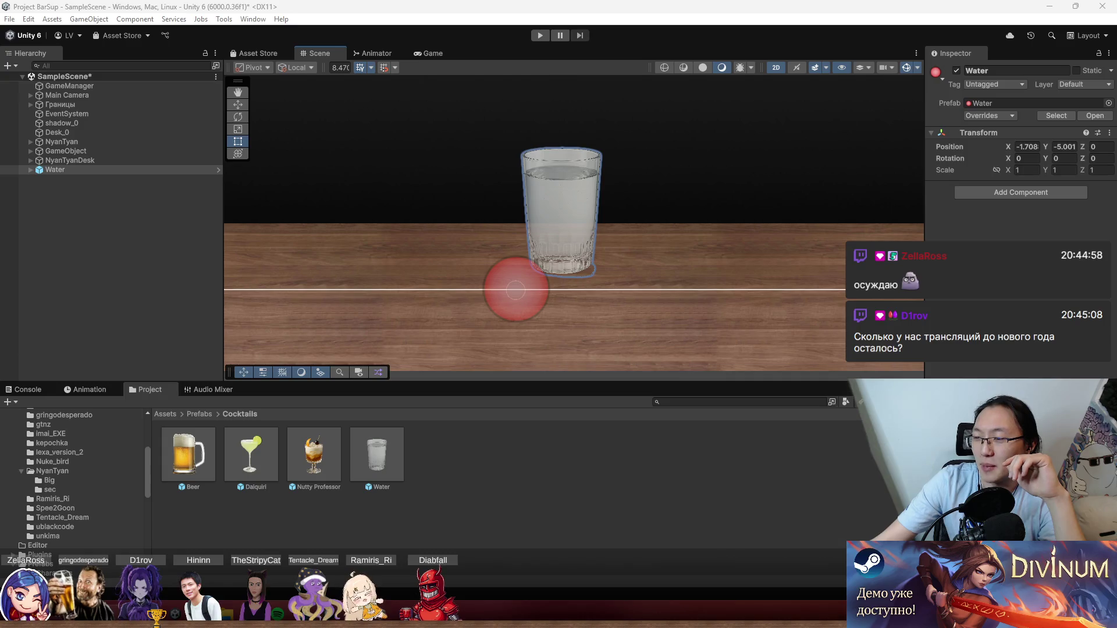
# Minimize Unity Hub, maximize the editor, and expand Water in the Hierarchy.
pyautogui.moveTo(702, 7)
pyautogui.mouseDown()
pyautogui.moveTo(596, 459)
pyautogui.moveTo(659, 463)
pyautogui.moveTo(830, 161)
pyautogui.mouseUp()
pyautogui.click(917, 150)
pyautogui.moveTo(599, 371)
pyautogui.mouseDown()
pyautogui.moveTo(601, 472)
pyautogui.moveTo(602, 324)
pyautogui.mouseUp()
pyautogui.doubleClick(602, 324)
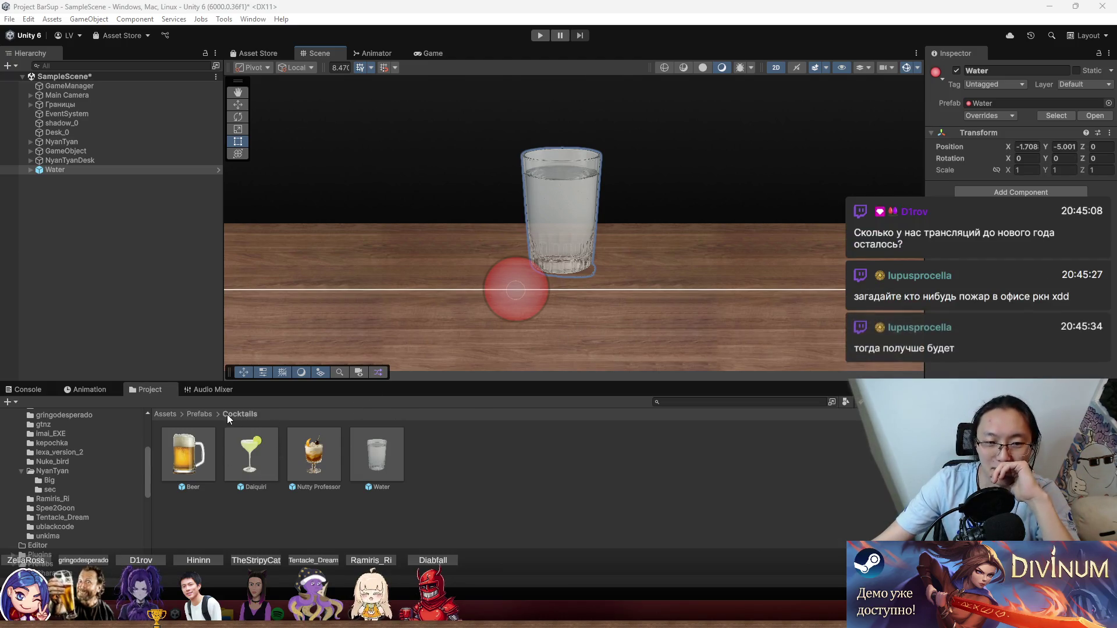
pyautogui.click(30, 169)
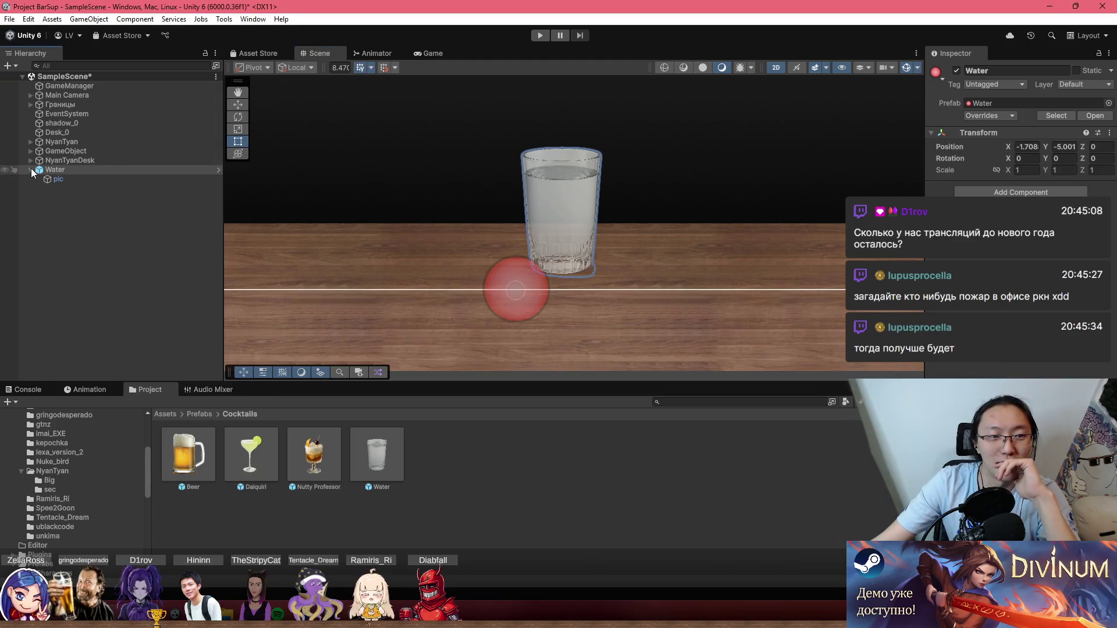
# Unpack the Water instance with Prefab > Unpack and select its pic sprite child.
pyautogui.click(55, 179)
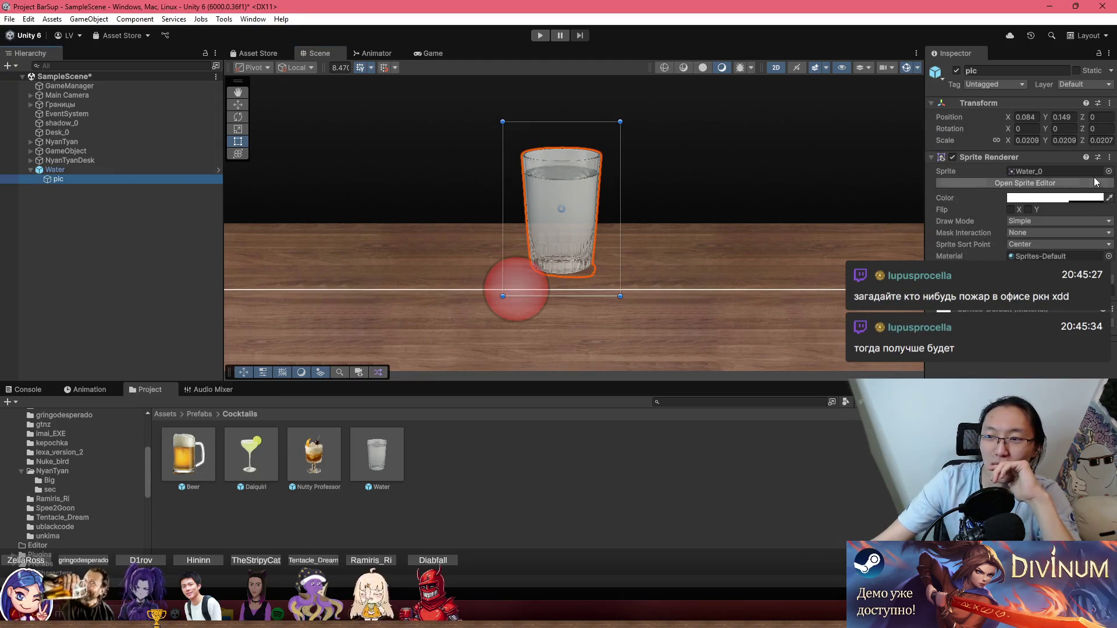
pyautogui.rightClick(115, 168)
pyautogui.moveTo(229, 354)
pyautogui.click(386, 443)
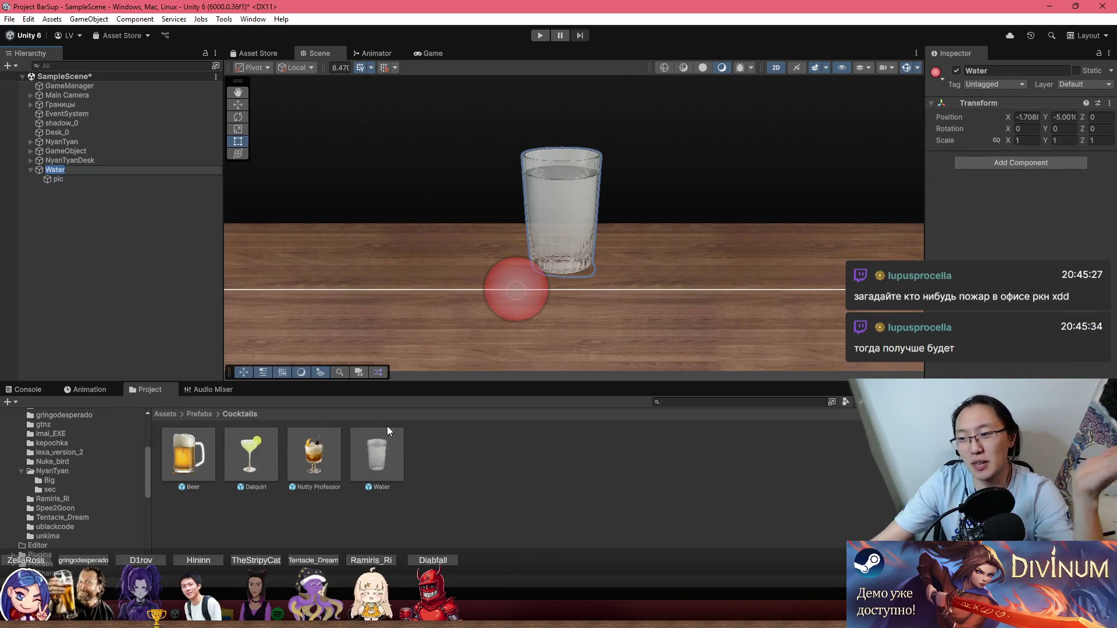
pyautogui.hotkey('alt', 'Tab')
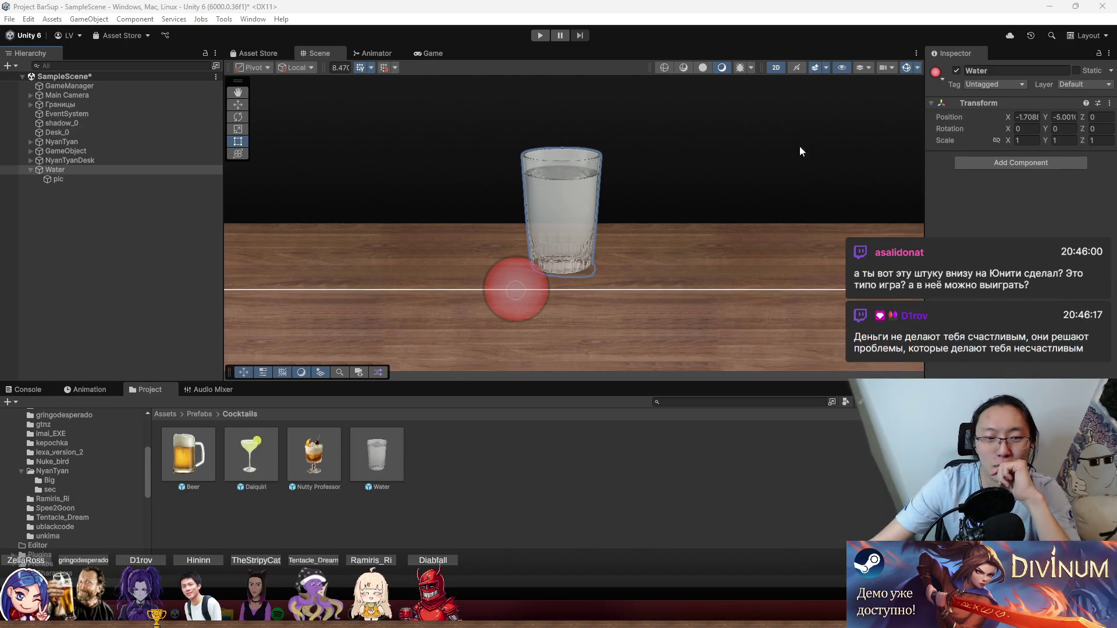
pyautogui.click(87, 178)
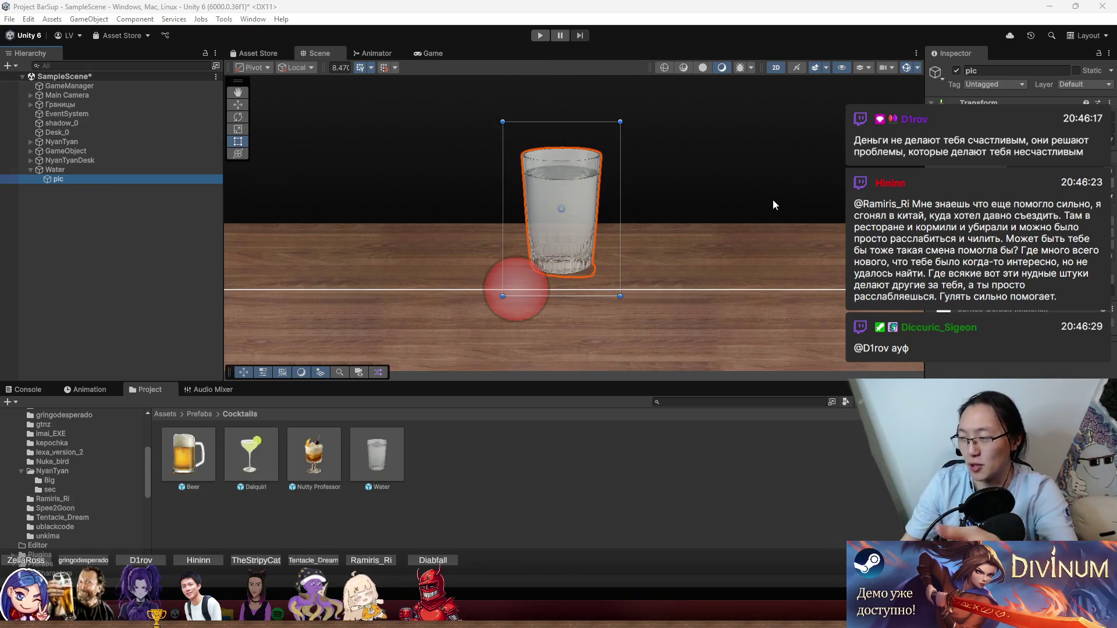
# Search the Sprite picker for 'cola' and close it, leaving the sprite unchanged.
pyautogui.click(1101, 169)
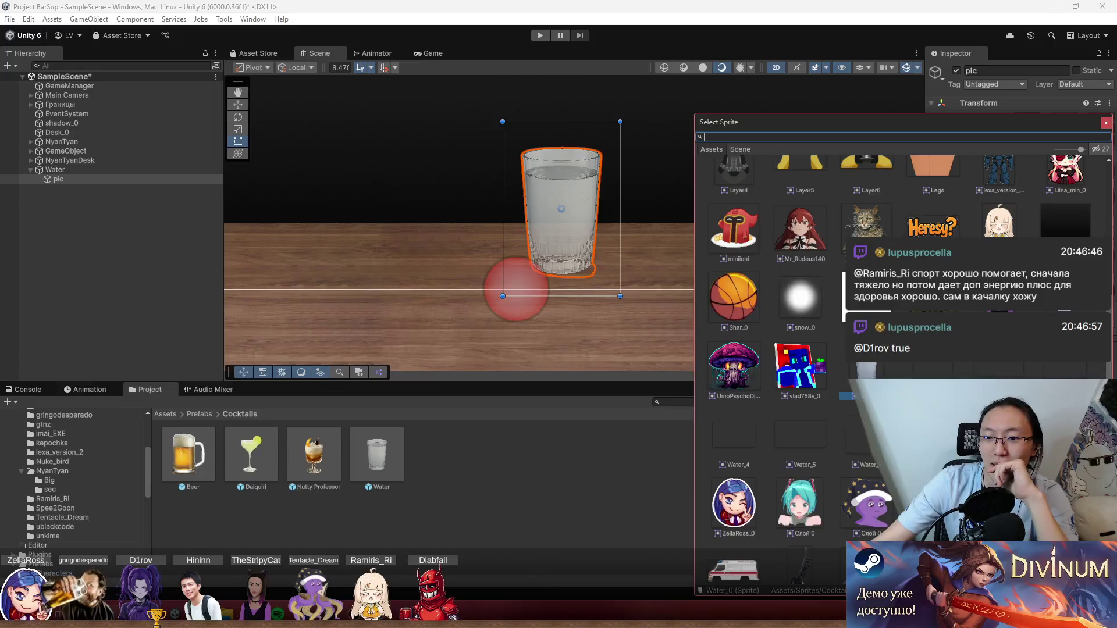
pyautogui.write('cola')
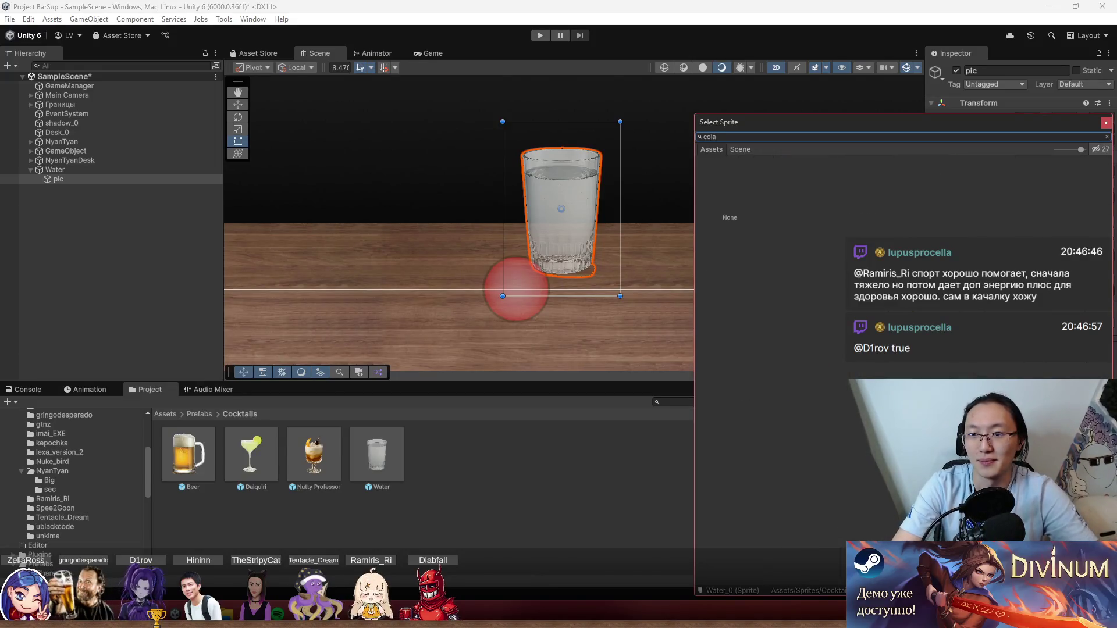
pyautogui.press('Escape')
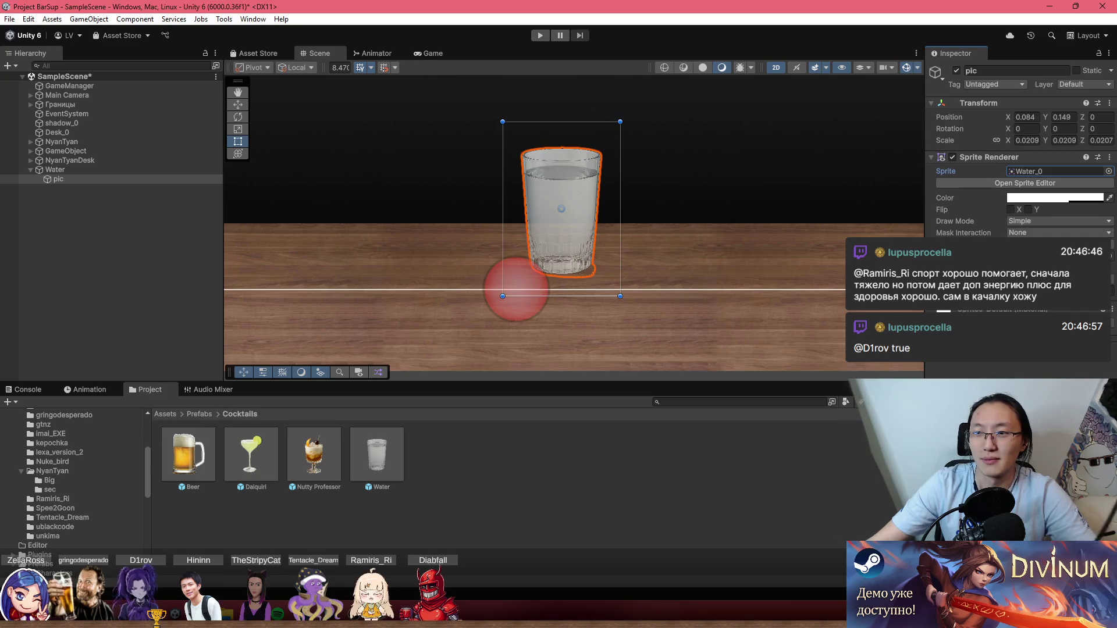
# Browse the Project panel to Assets/Sprites/Cocktails and bring up File Explorer with Win+E.
pyautogui.click(198, 414)
pyautogui.click(164, 415)
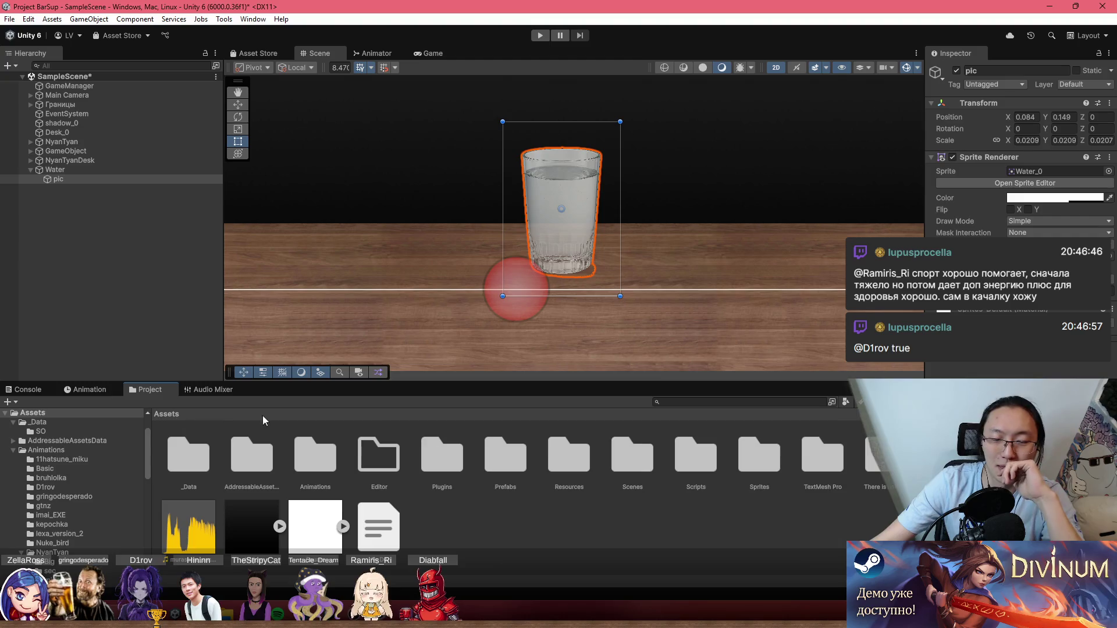
pyautogui.doubleClick(746, 470)
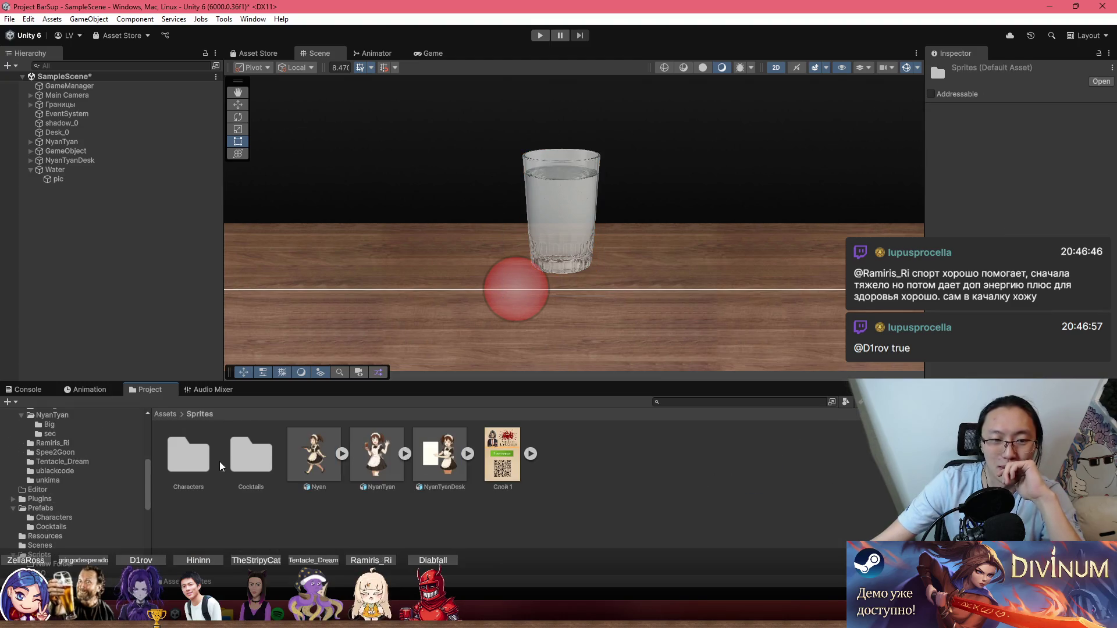
pyautogui.doubleClick(260, 466)
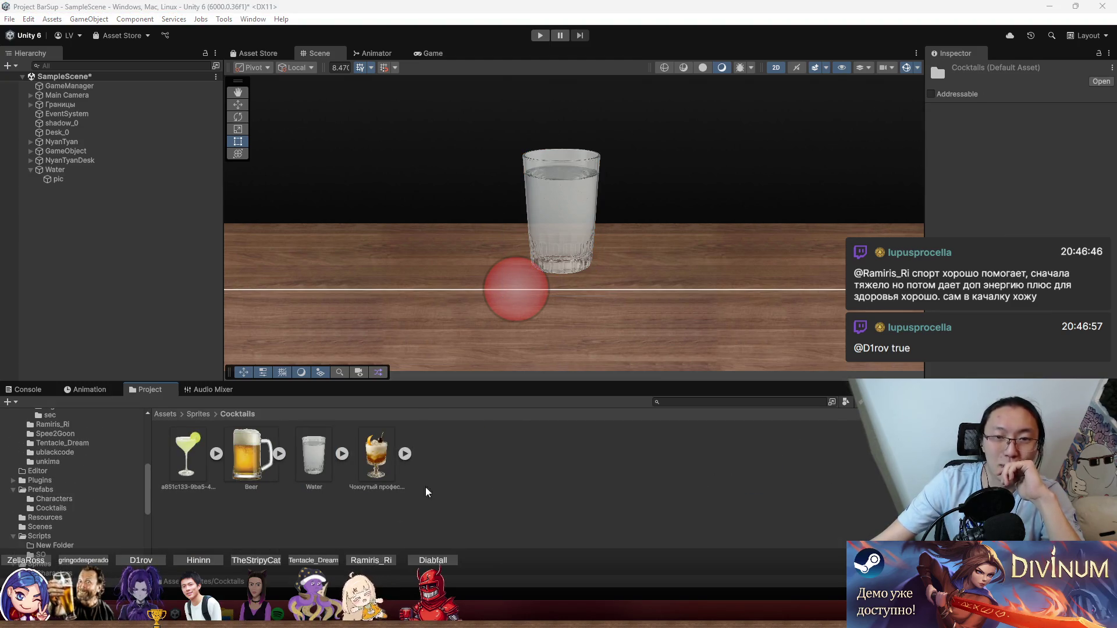
pyautogui.press('super+e')
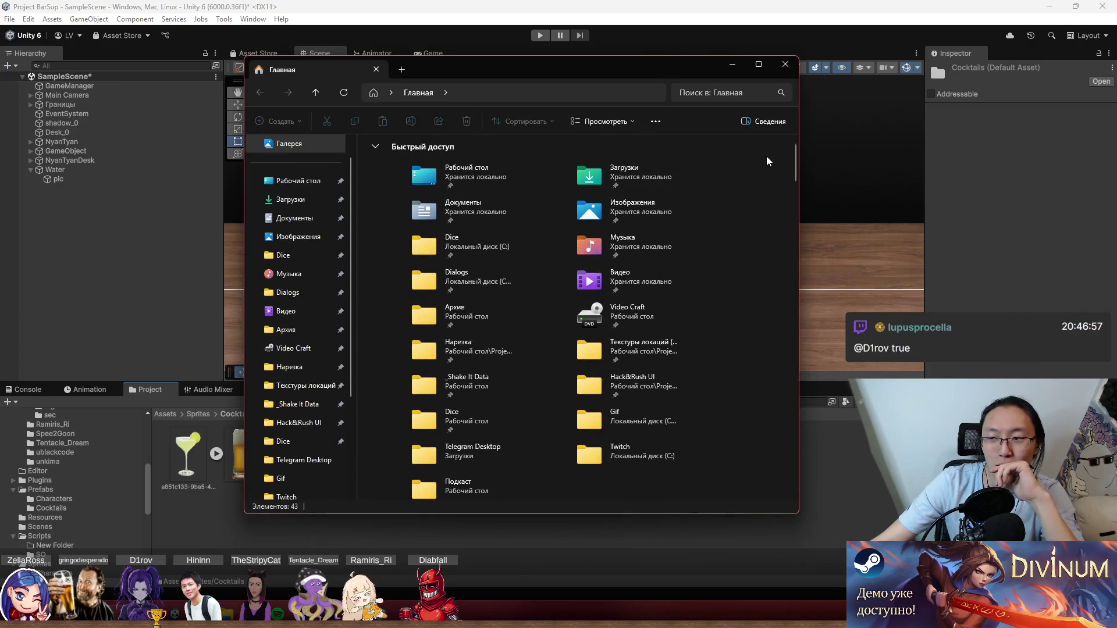
pyautogui.click(1049, 6)
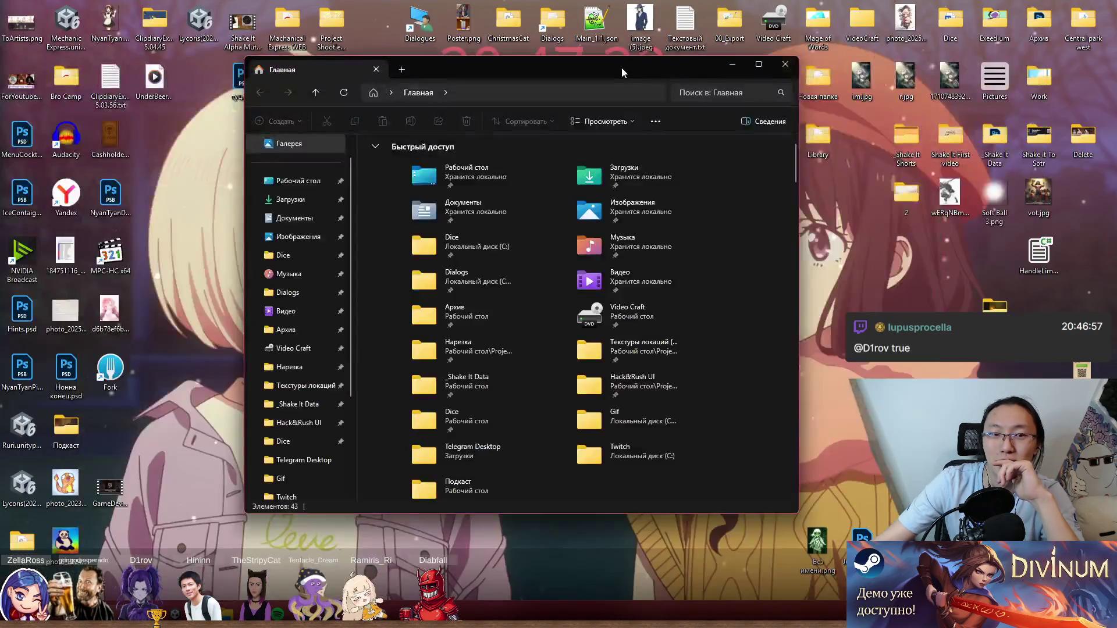
pyautogui.moveTo(621, 67); pyautogui.dragTo(692, 71)
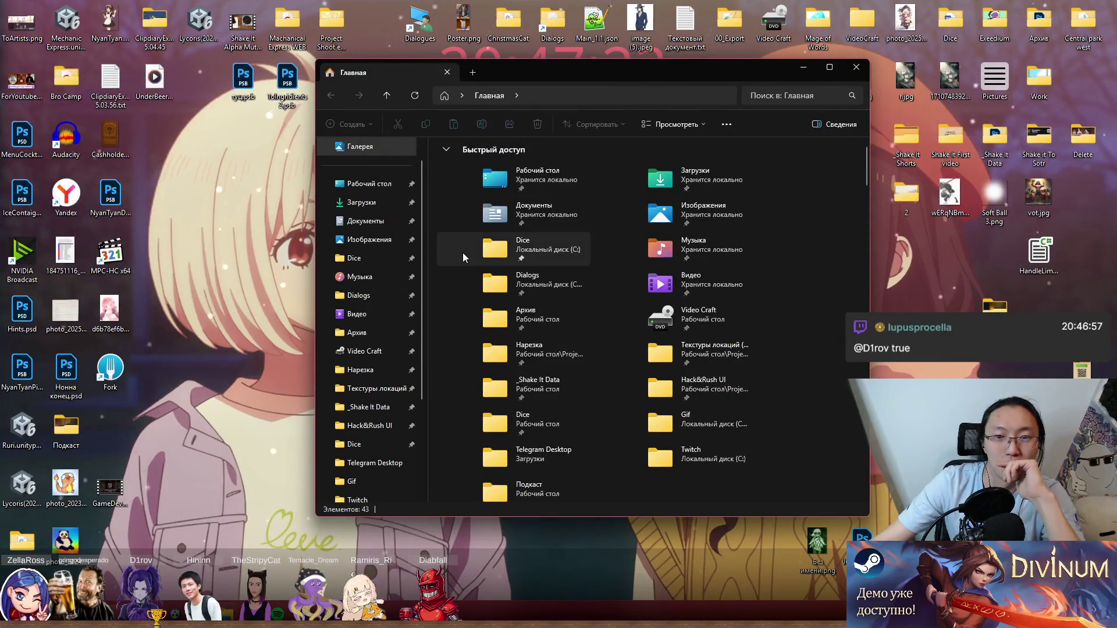
pyautogui.click(71, 88)
pyautogui.doubleClick(71, 87)
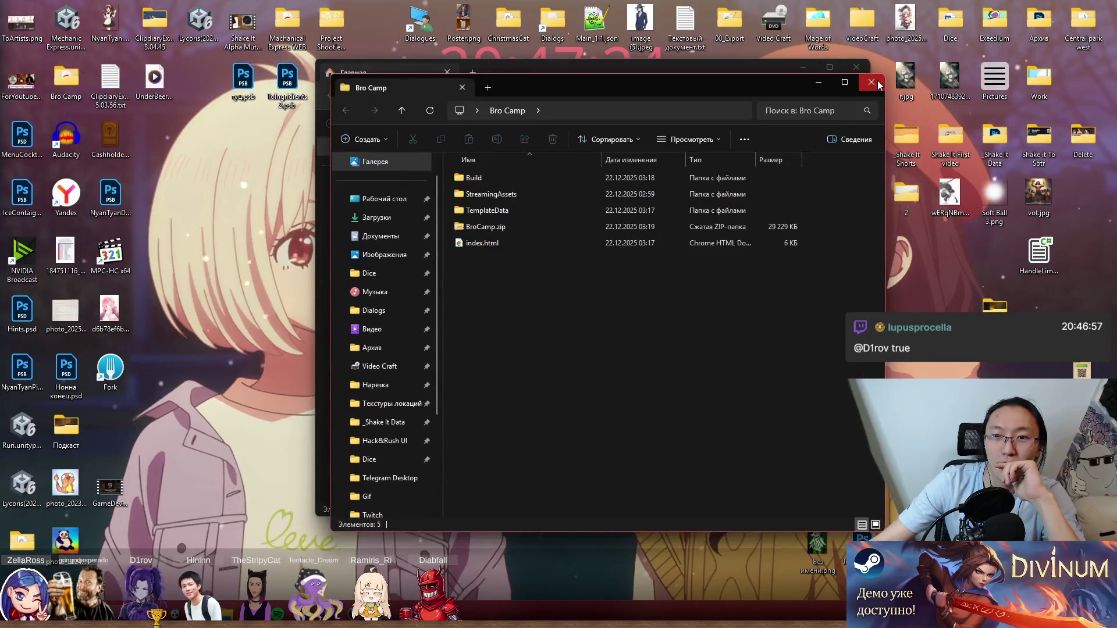
pyautogui.hotkey('ctrl', 'w')
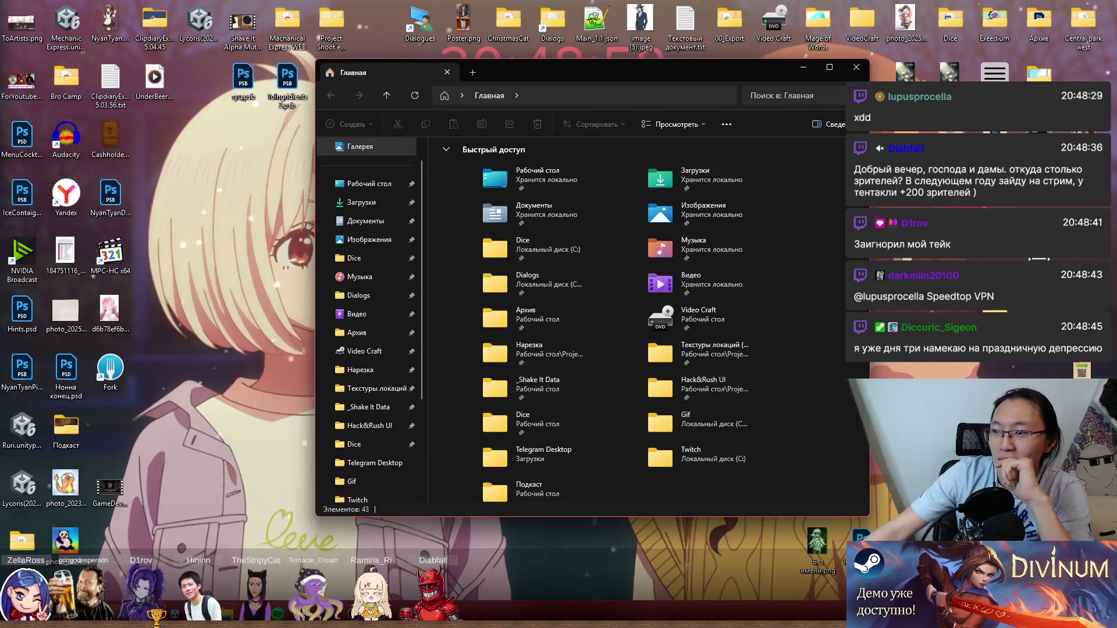
pyautogui.moveTo(668, 66)
pyautogui.mouseDown()
pyautogui.moveTo(640, 57)
pyautogui.moveTo(810, 80)
pyautogui.mouseUp()
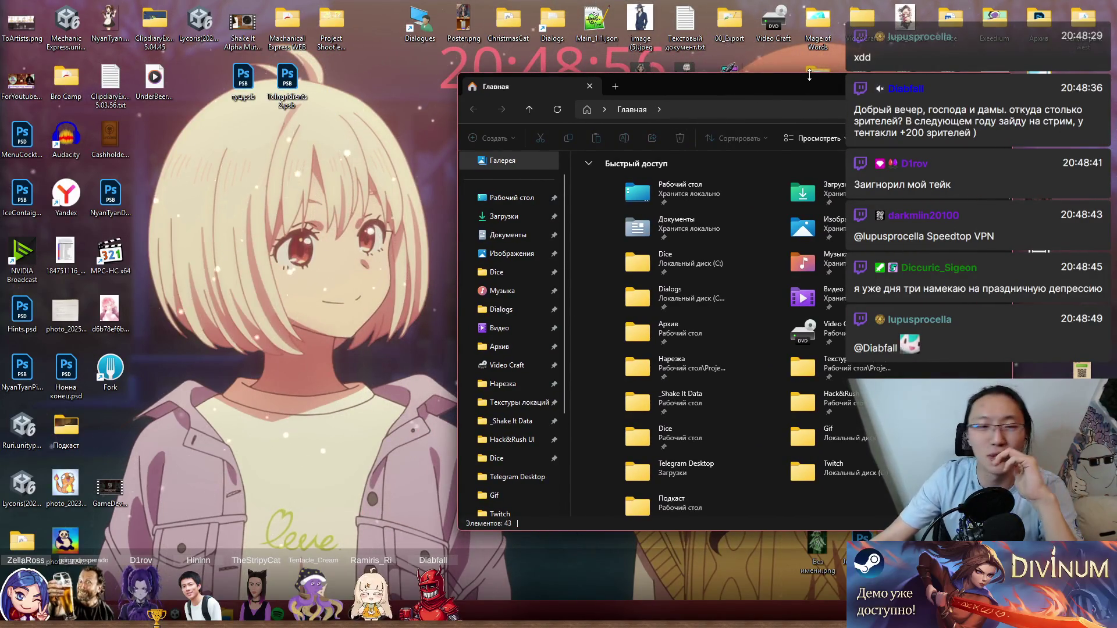
pyautogui.moveTo(725, 89); pyautogui.dragTo(696, 69)
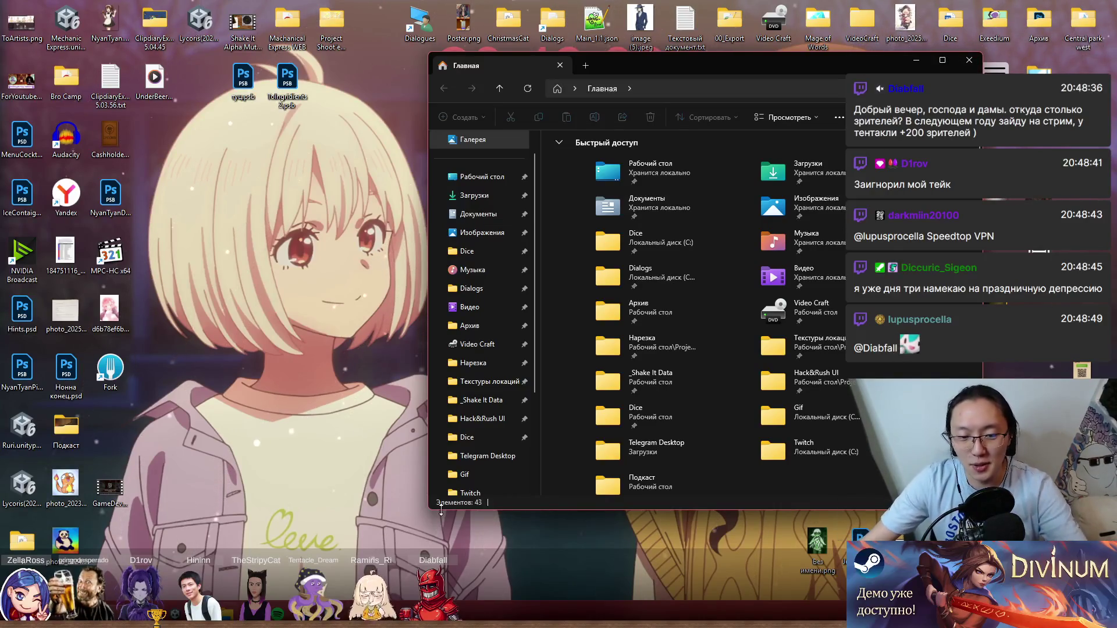
pyautogui.hotkey('alt', 'Tab')
pyautogui.click(80, 173)
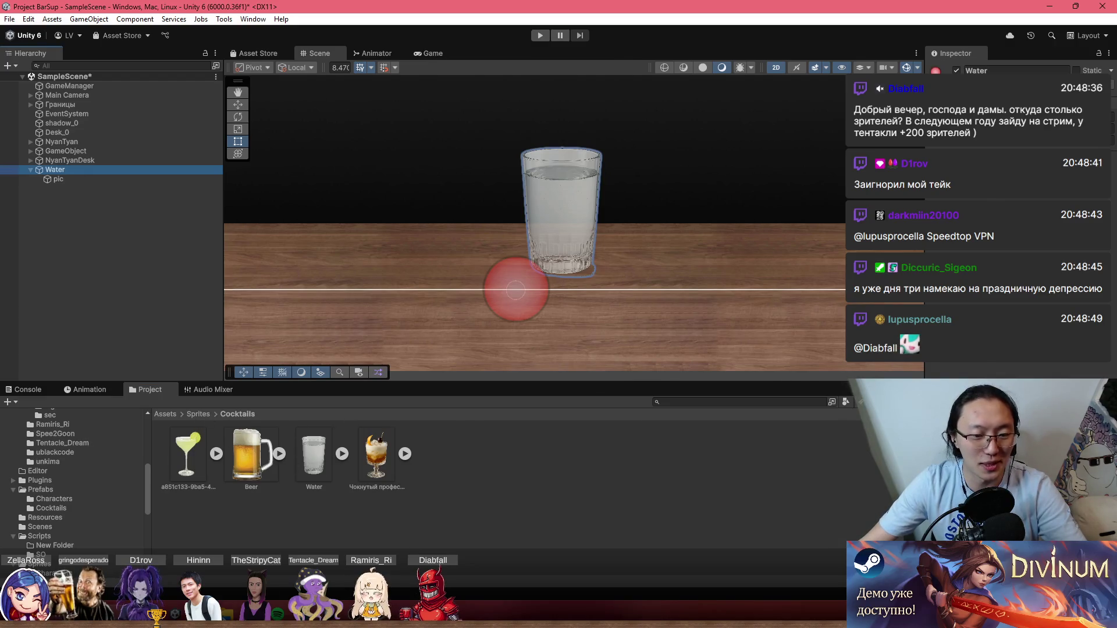
pyautogui.hotkey('alt', 'Tab')
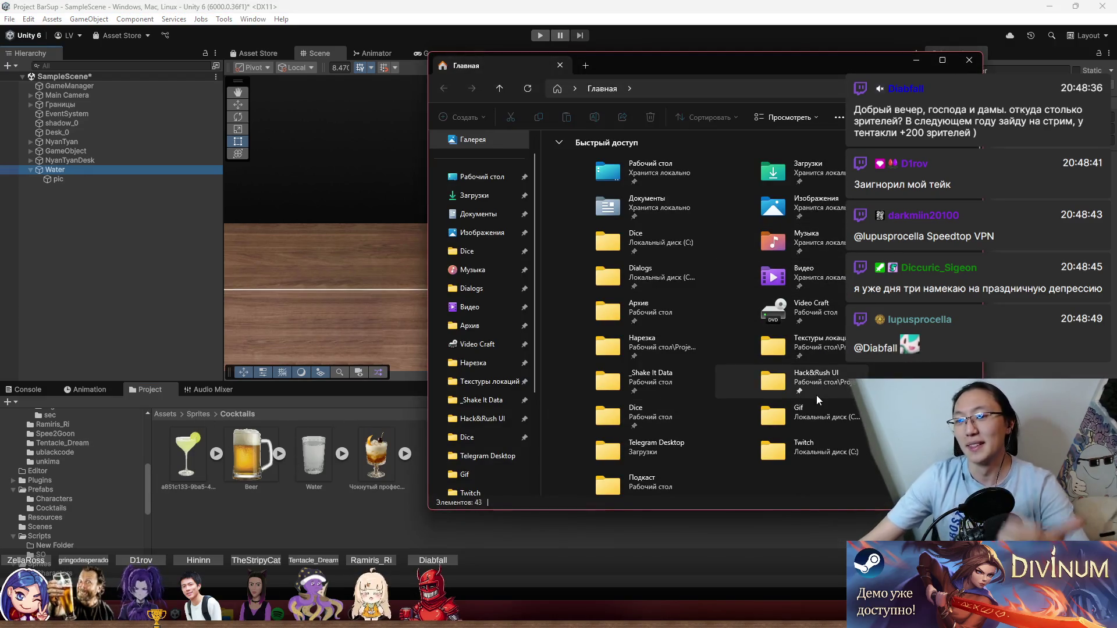
pyautogui.click(1049, 7)
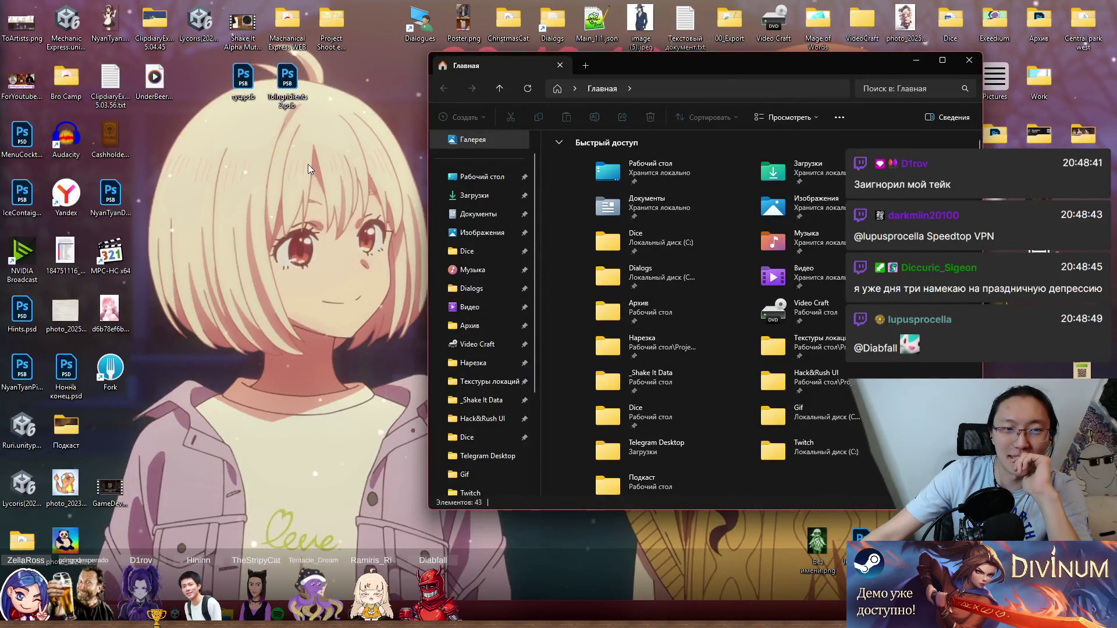
pyautogui.moveTo(809, 66); pyautogui.dragTo(445, 82)
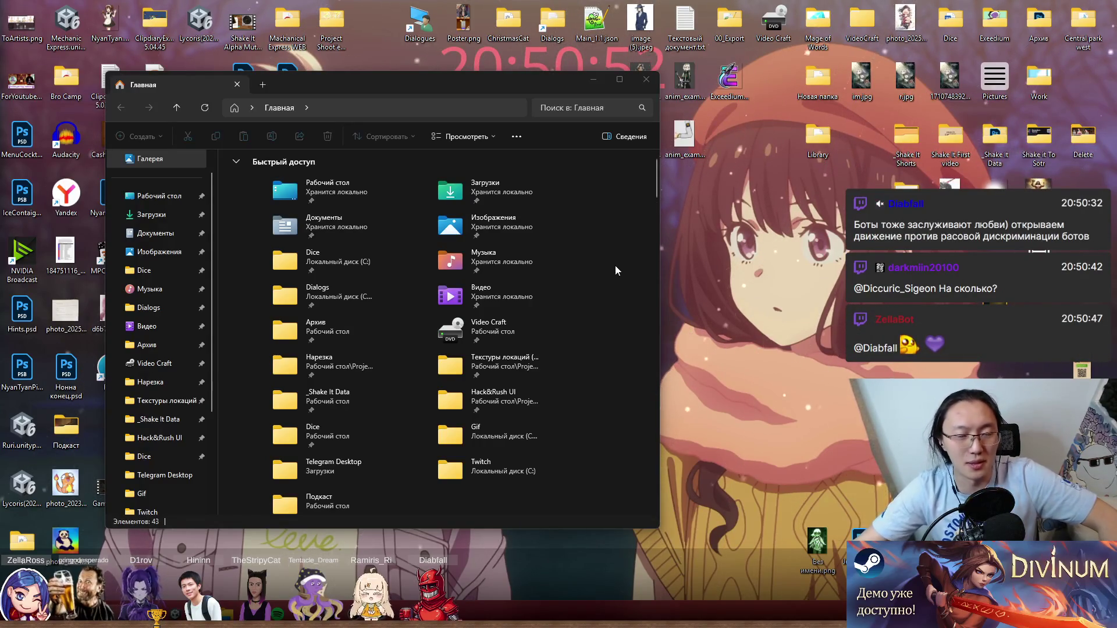
# Browse the Desktop folder in File Explorer, then close the Explorer window.
pyautogui.doubleClick(366, 200)
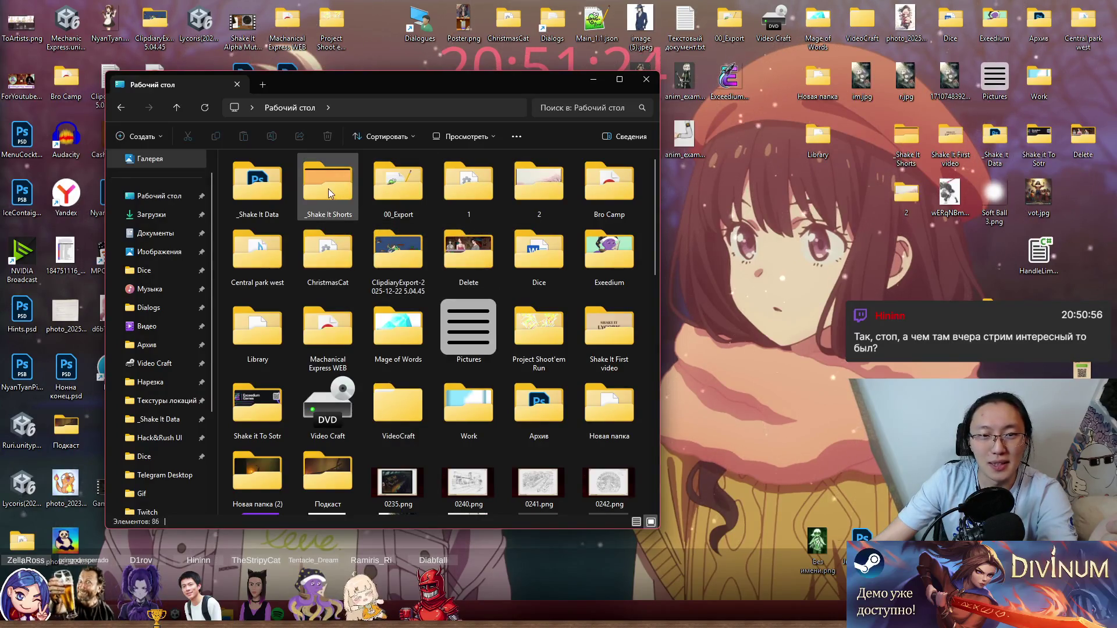
pyautogui.click(647, 80)
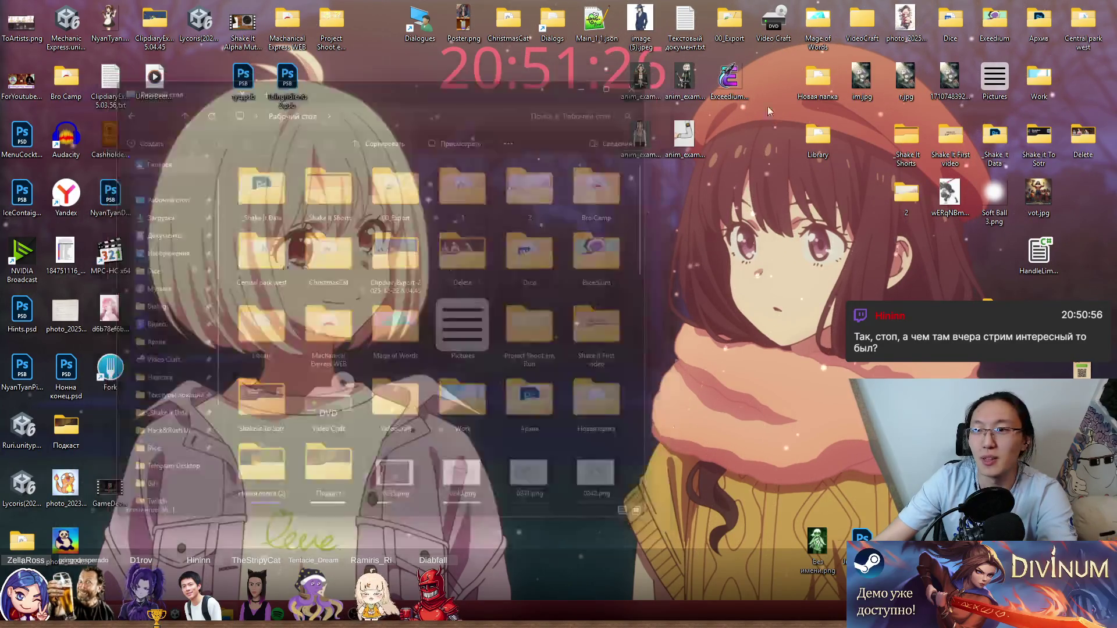
# Go to _Shake It Data › Boosty › Cocktails in Explorer and shift the window right.
pyautogui.doubleClick(999, 137)
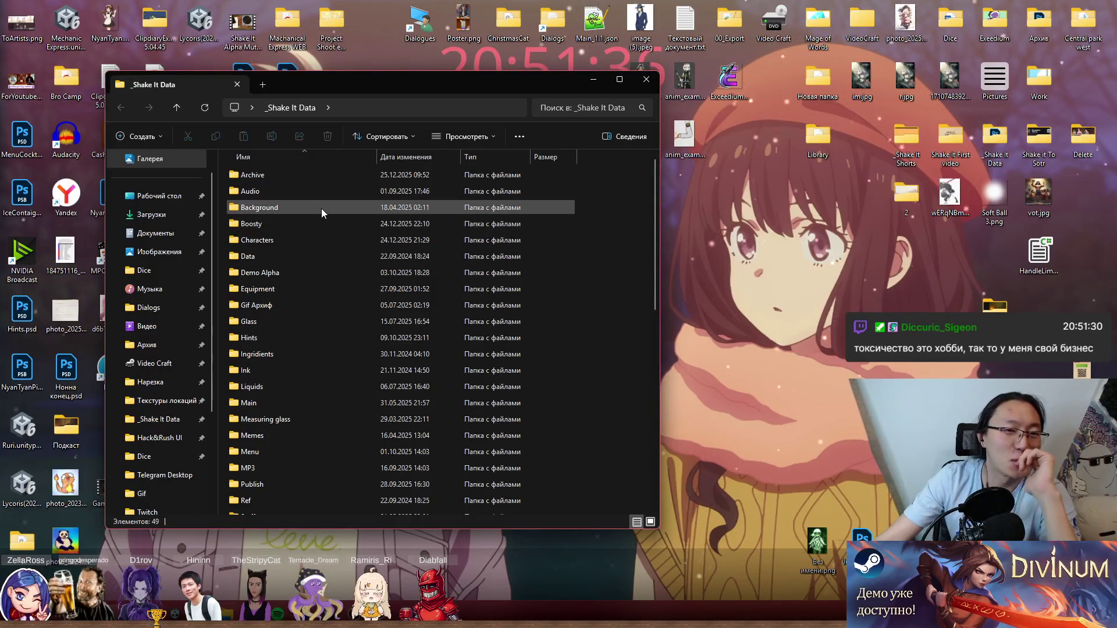
pyautogui.doubleClick(313, 239)
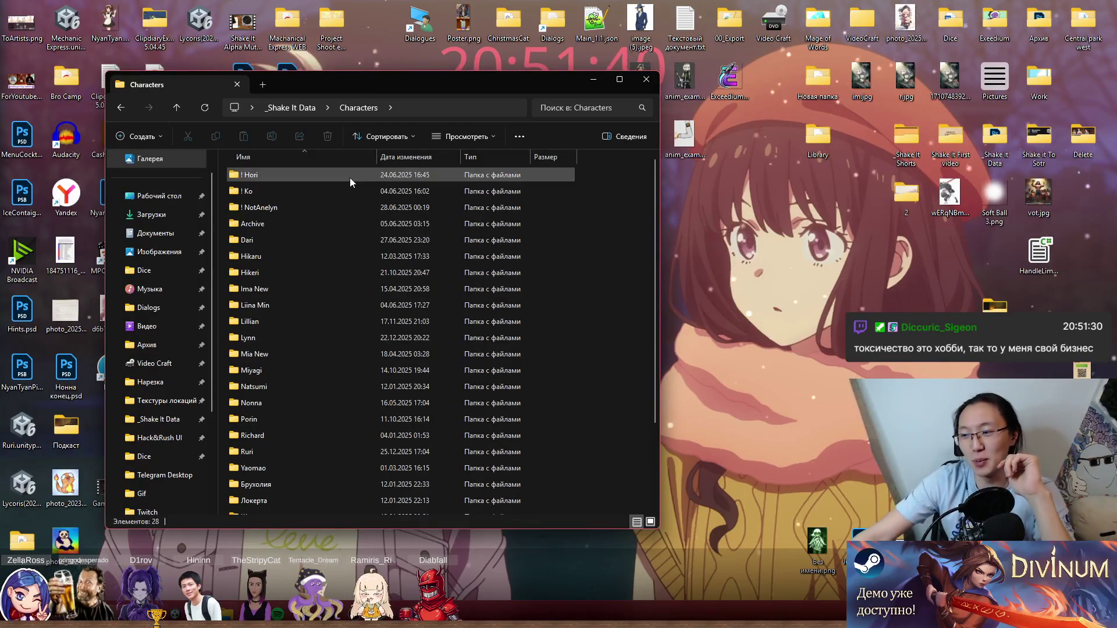
pyautogui.moveTo(350, 177)
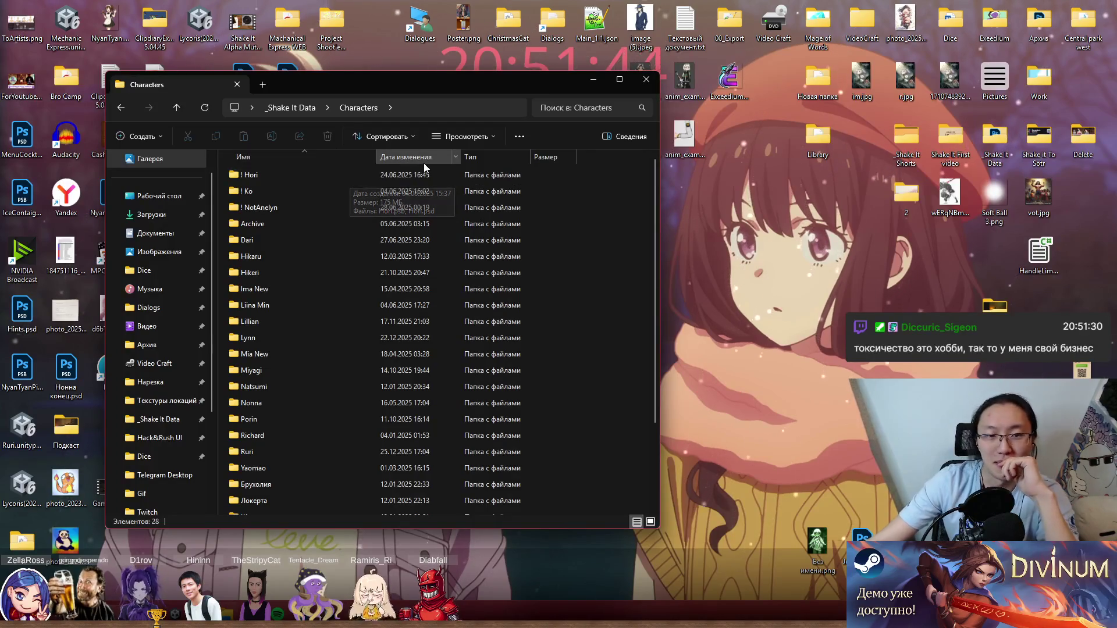
pyautogui.click(310, 102)
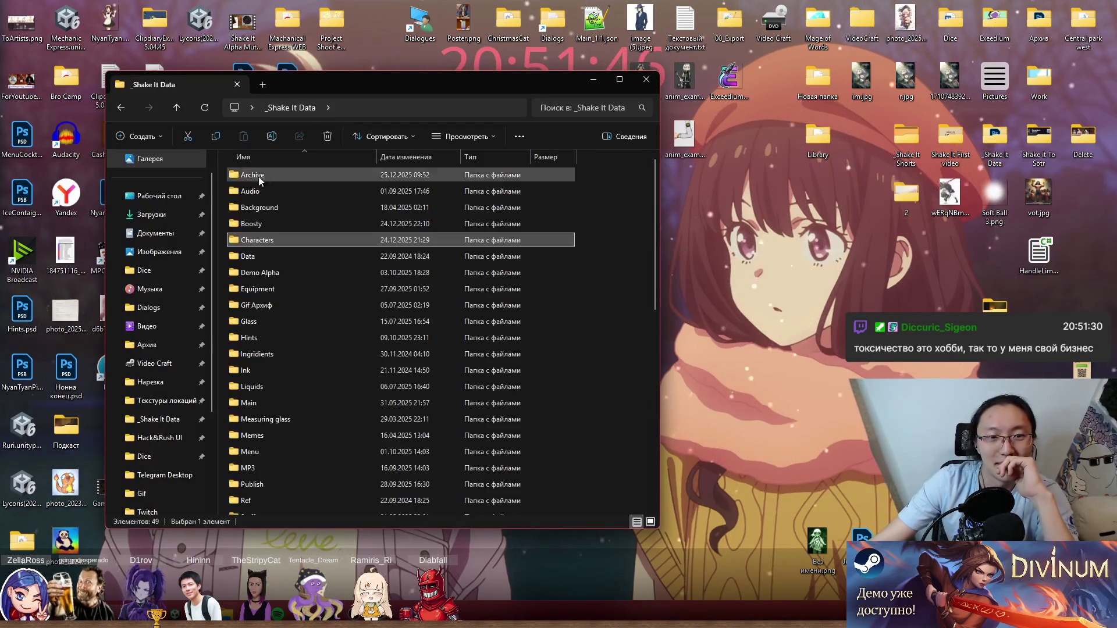
pyautogui.doubleClick(267, 221)
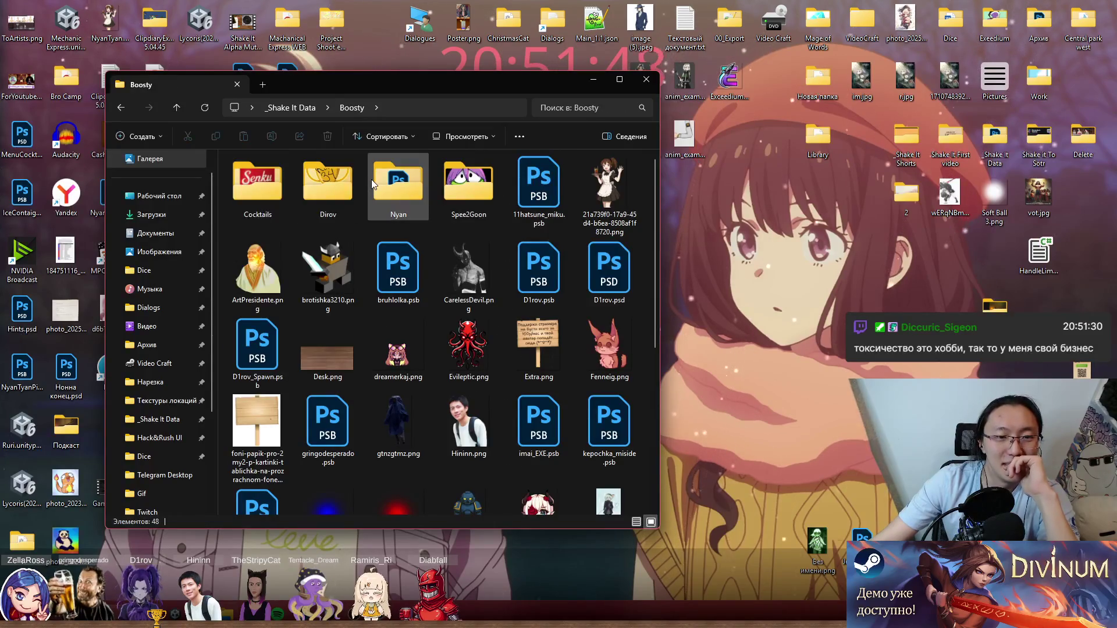
pyautogui.doubleClick(260, 187)
pyautogui.moveTo(480, 92); pyautogui.dragTo(918, 117)
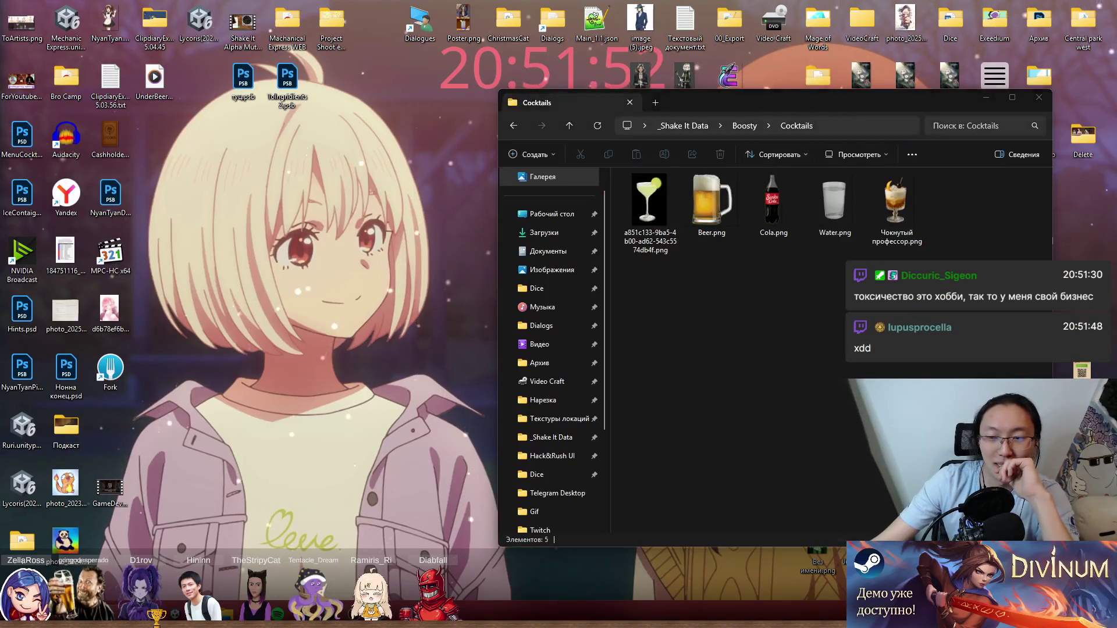
pyautogui.click(411, 605)
# Import Cola.png from Explorer into Unity's Assets/Sprites/Cocktails folder, then minimize Explorer.
pyautogui.hotkey('alt', 'Tab')
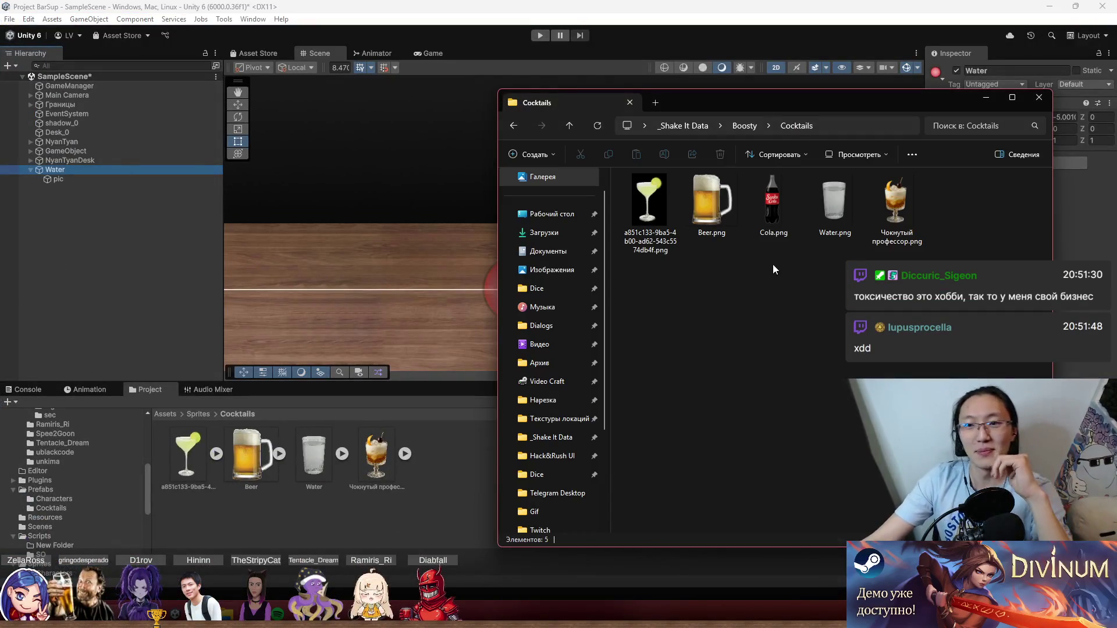
pyautogui.moveTo(756, 110); pyautogui.dragTo(817, 88)
pyautogui.moveTo(816, 53)
pyautogui.mouseDown()
pyautogui.moveTo(801, 22)
pyautogui.moveTo(814, 28)
pyautogui.mouseUp()
pyautogui.moveTo(837, 150)
pyautogui.mouseDown()
pyautogui.moveTo(815, 273)
pyautogui.moveTo(686, 529)
pyautogui.mouseUp()
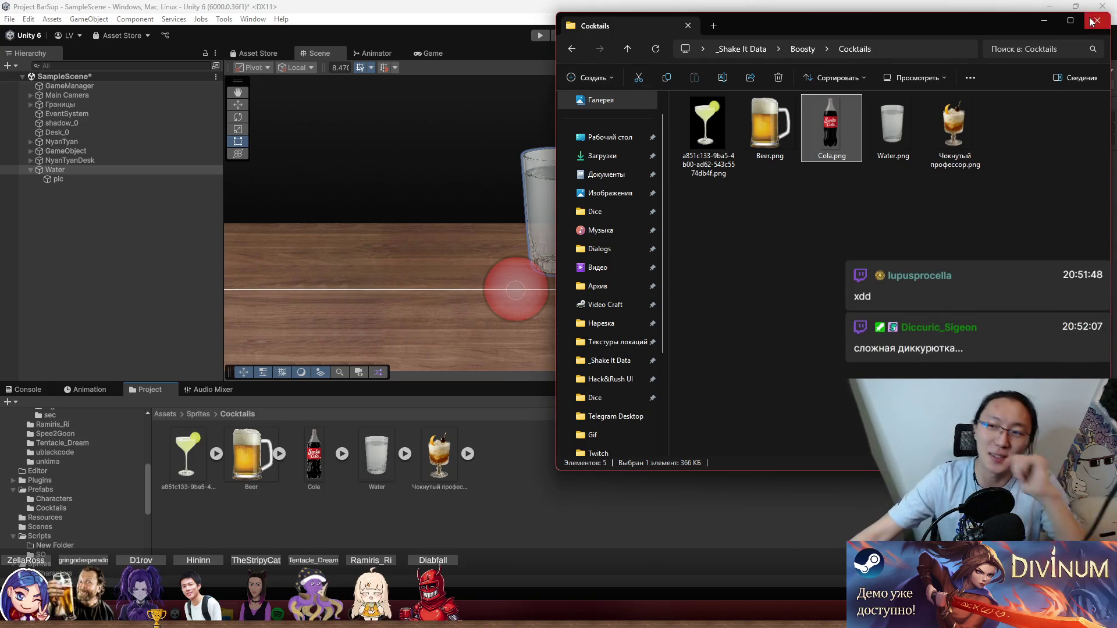
pyautogui.click(1039, 26)
# Try the Cola sprite in the scene and select the Water glass's pic child.
pyautogui.moveTo(313, 456)
pyautogui.mouseDown()
pyautogui.moveTo(593, 277)
pyautogui.moveTo(677, 502)
pyautogui.mouseUp()
pyautogui.click(57, 178)
pyautogui.moveTo(318, 481); pyautogui.dragTo(741, 444)
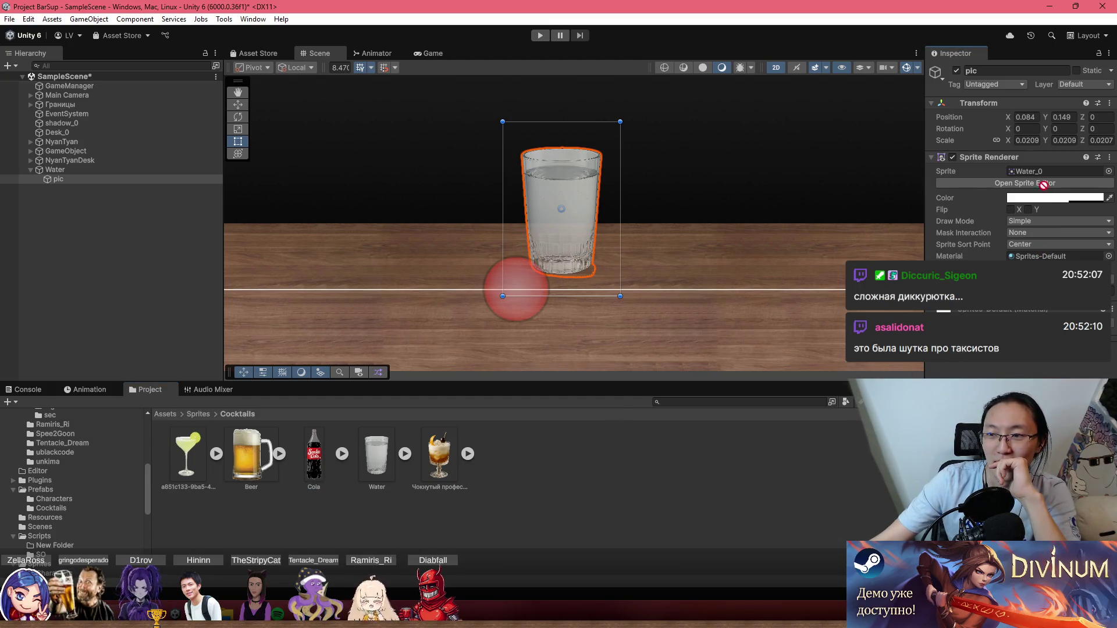
# Swap pic's sprite to Cola_0, then enlarge and place the bottle on the table.
pyautogui.moveTo(1043, 185); pyautogui.dragTo(1047, 171)
pyautogui.scroll(-1, 584, 148)
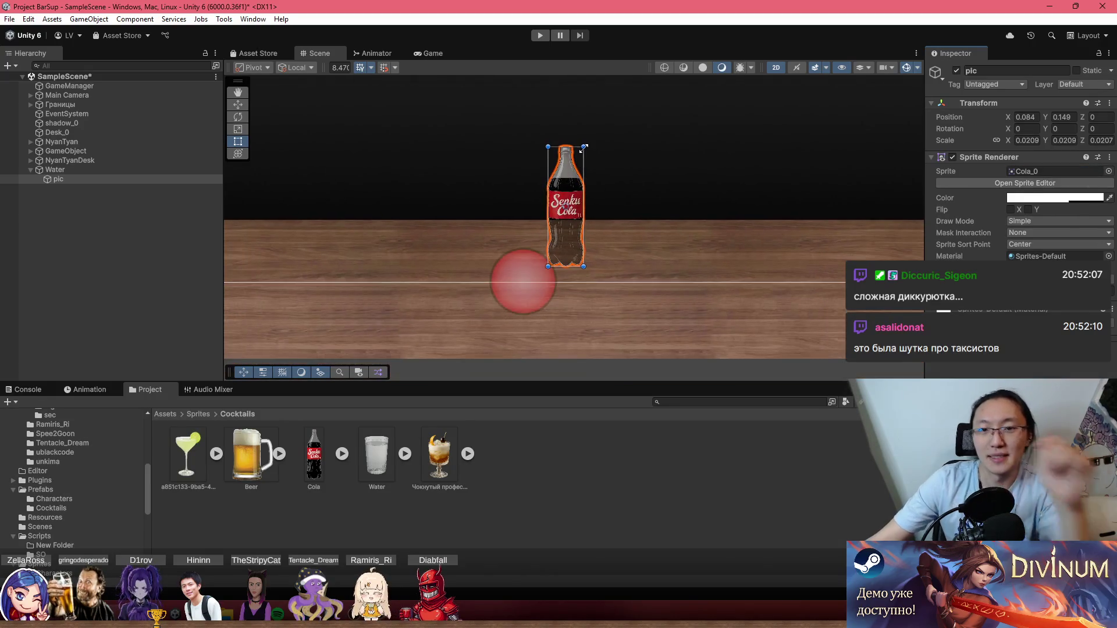
pyautogui.moveTo(583, 148); pyautogui.dragTo(636, 150)
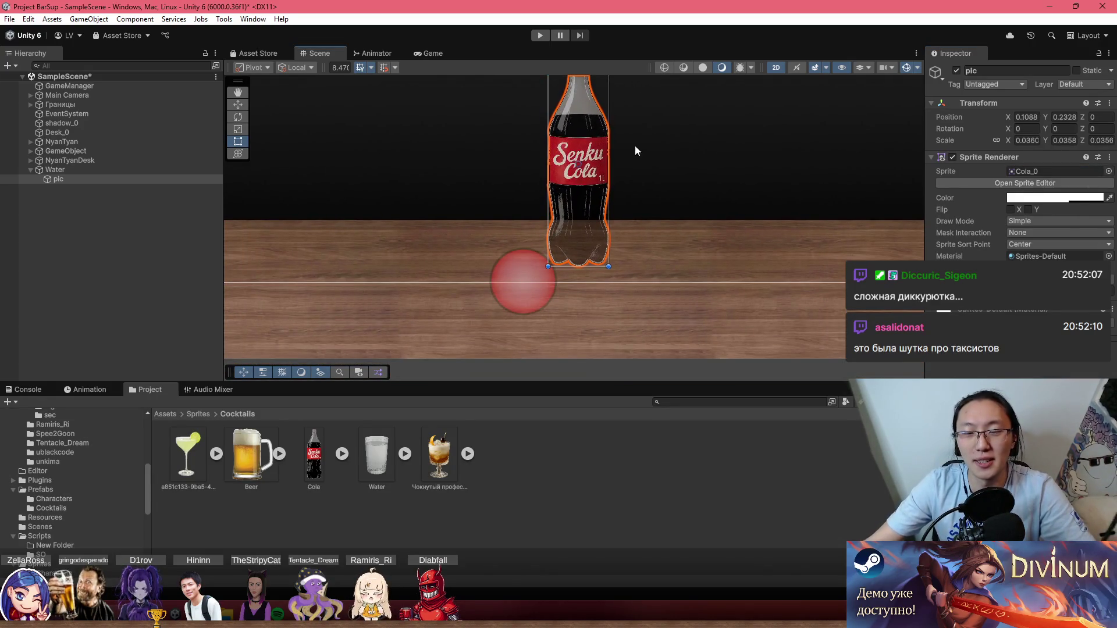
pyautogui.scroll(-1, 629, 218)
pyautogui.moveTo(577, 264)
pyautogui.mouseDown()
pyautogui.moveTo(559, 263)
pyautogui.moveTo(607, 170)
pyautogui.moveTo(609, 109)
pyautogui.mouseUp()
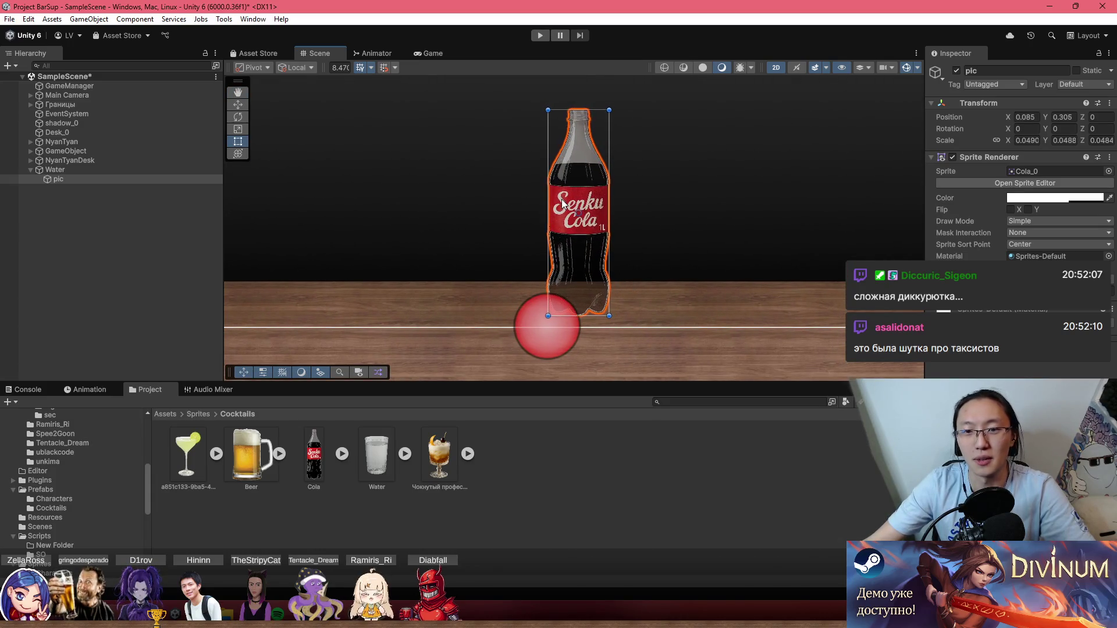
# Rename the Water object to Cola and save it as a new prefab.
pyautogui.click(94, 169)
pyautogui.click(1007, 71)
pyautogui.write('Cola')
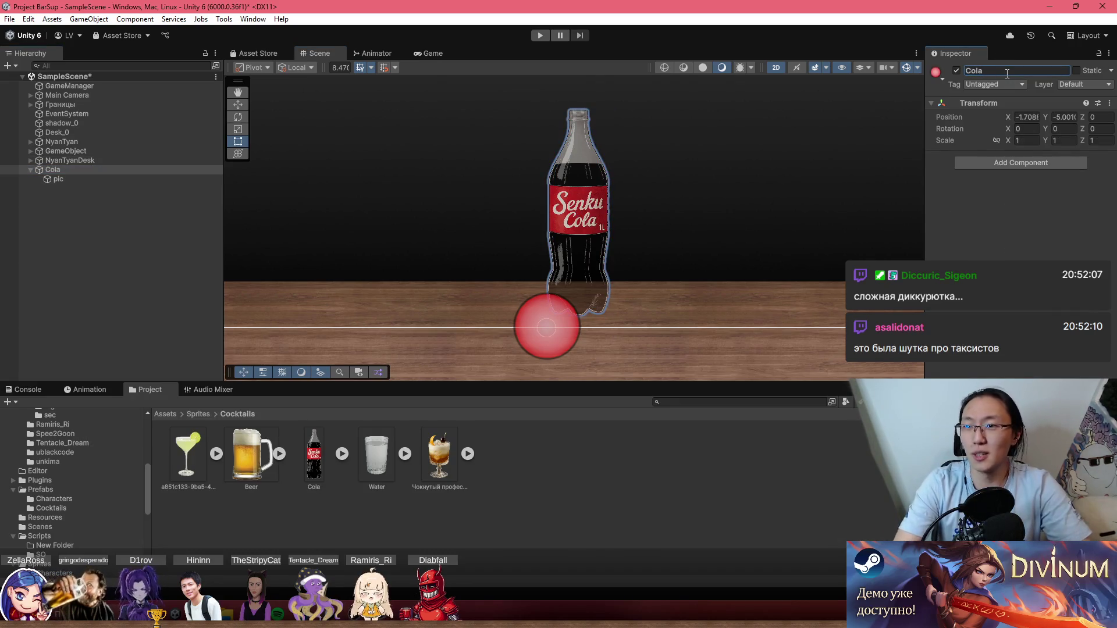
pyautogui.click(58, 179)
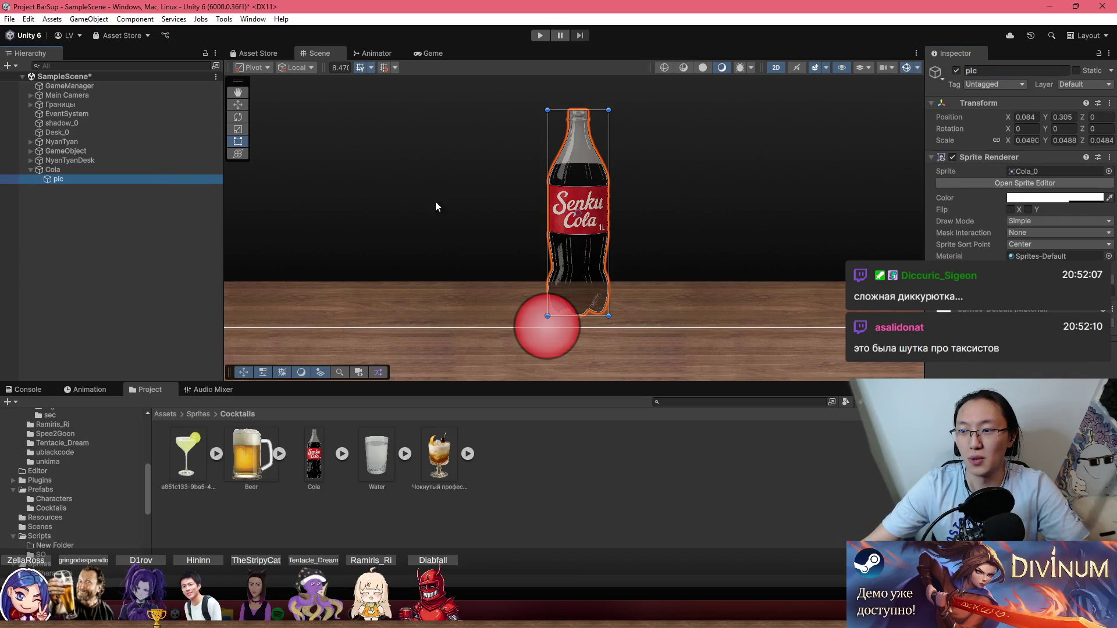
pyautogui.moveTo(116, 169); pyautogui.dragTo(555, 473)
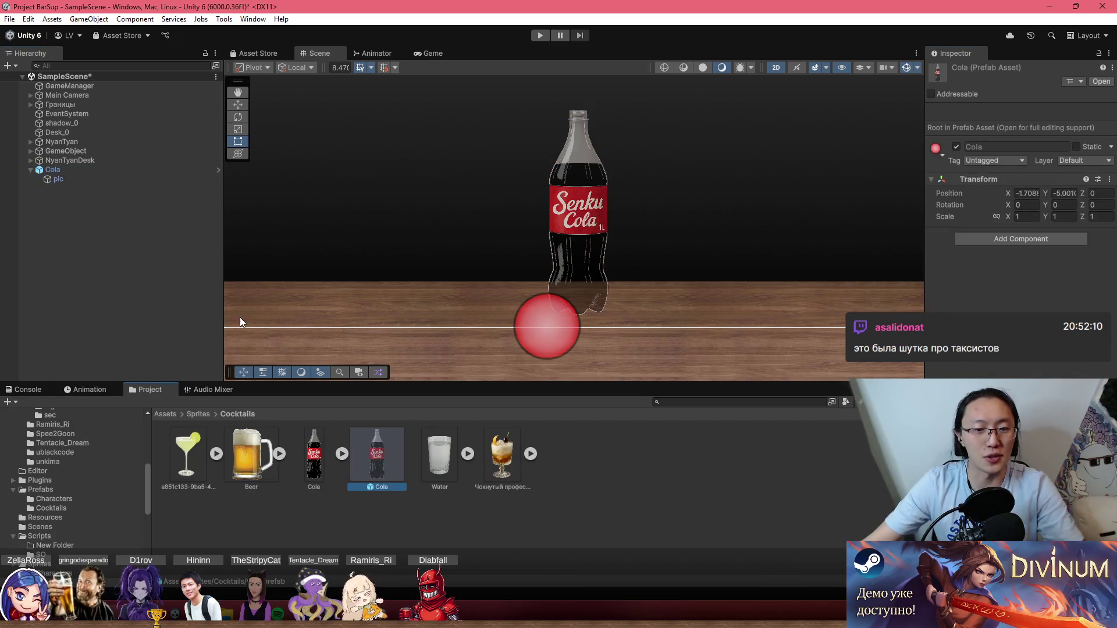
# Delete the Cola object from the scene and inspect the new Cola prefab.
pyautogui.click(342, 453)
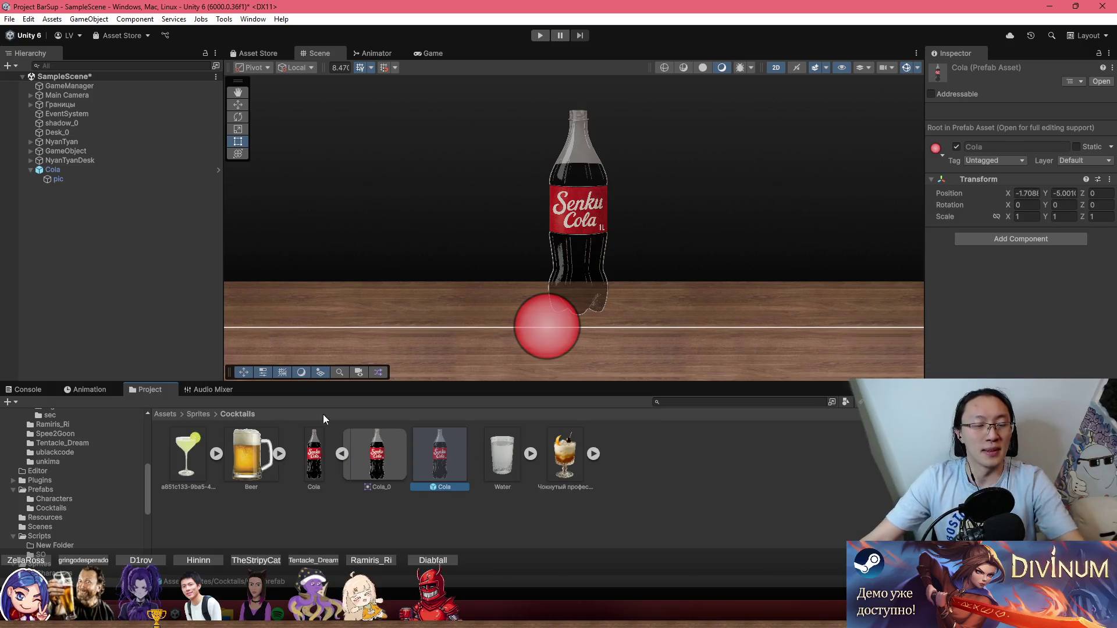
pyautogui.click(100, 170)
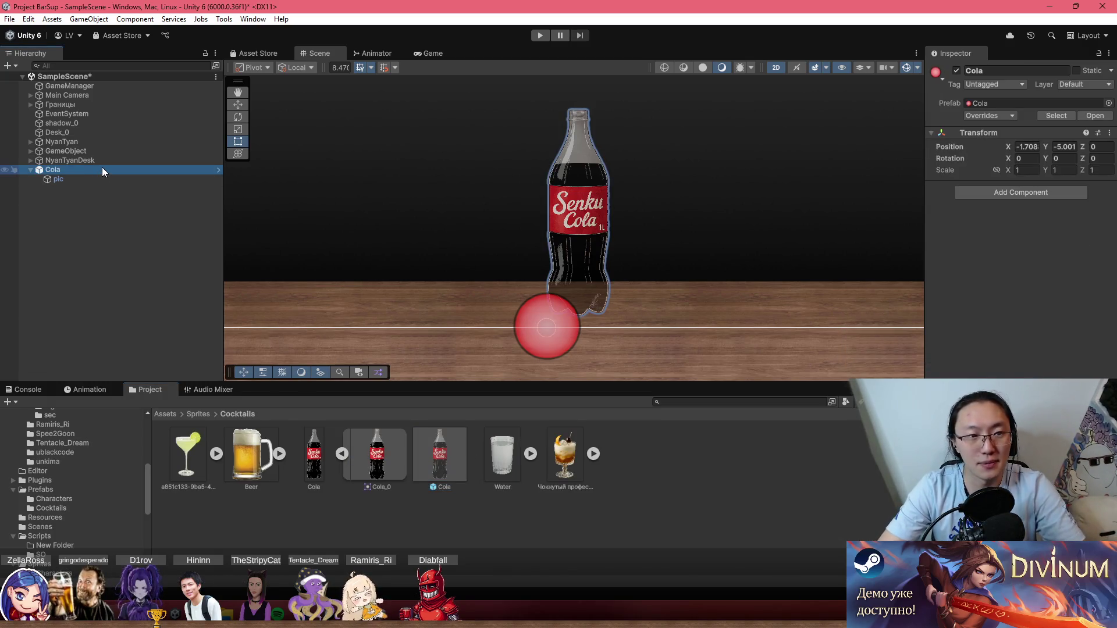
pyautogui.press('Delete')
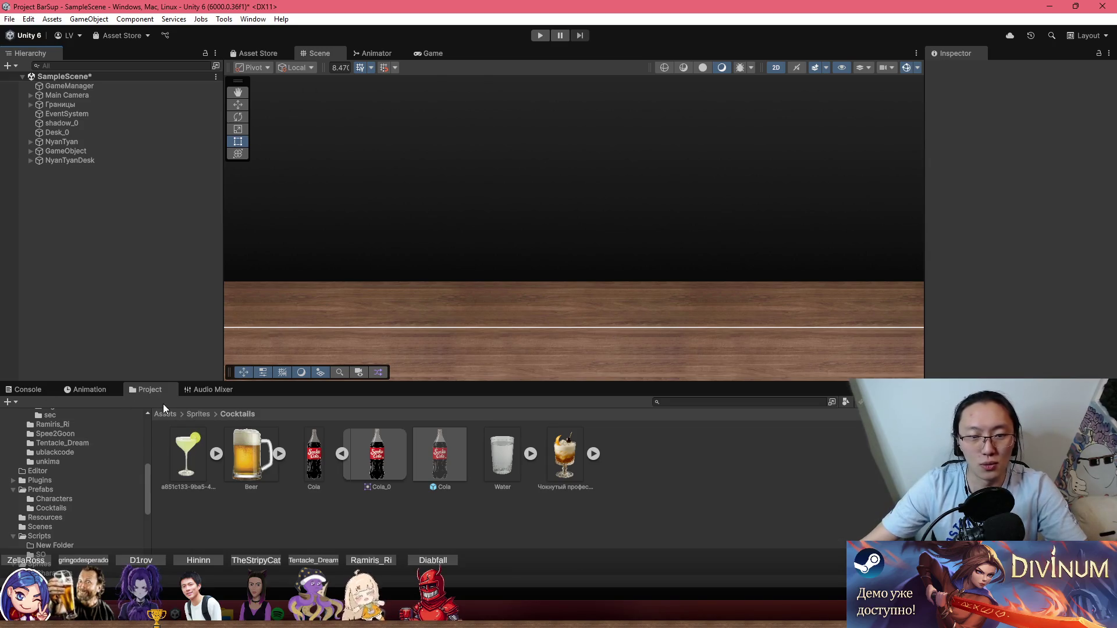
pyautogui.click(347, 455)
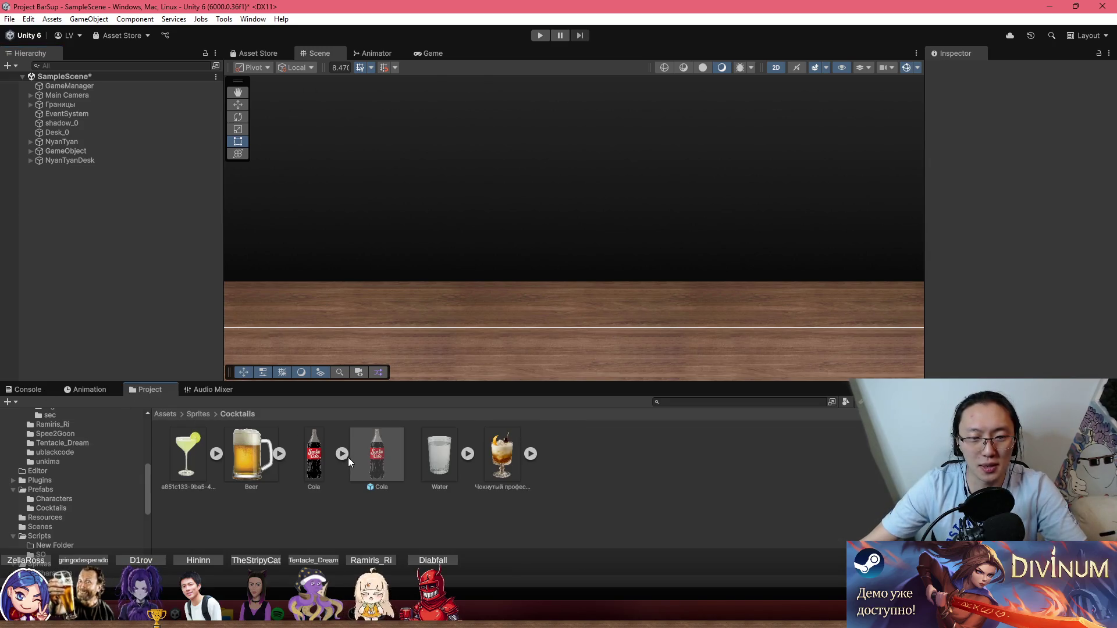
pyautogui.click(390, 460)
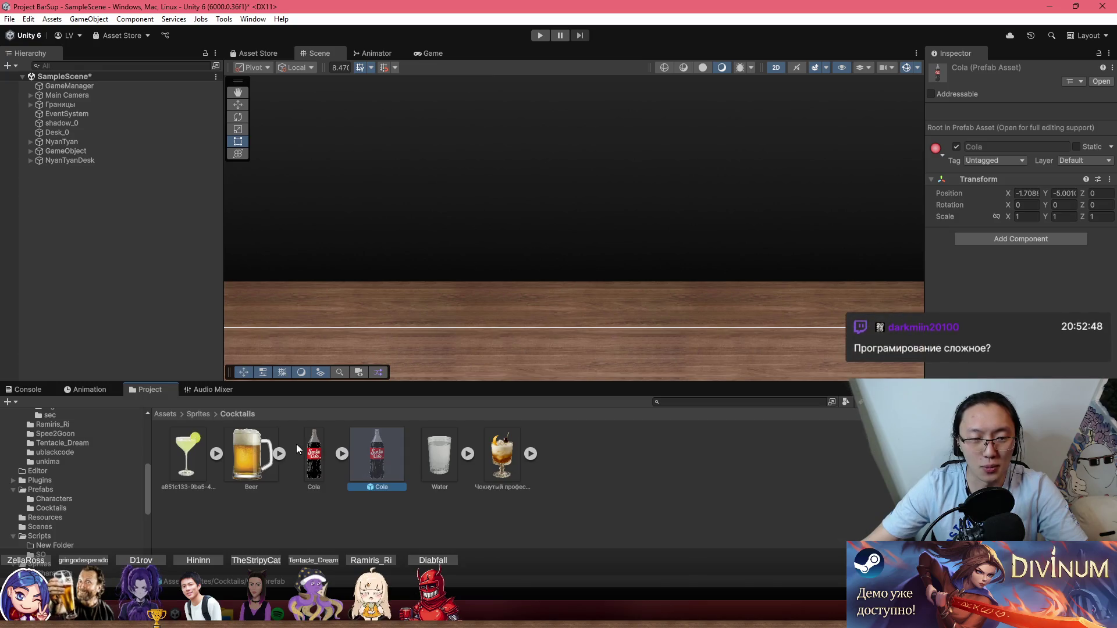
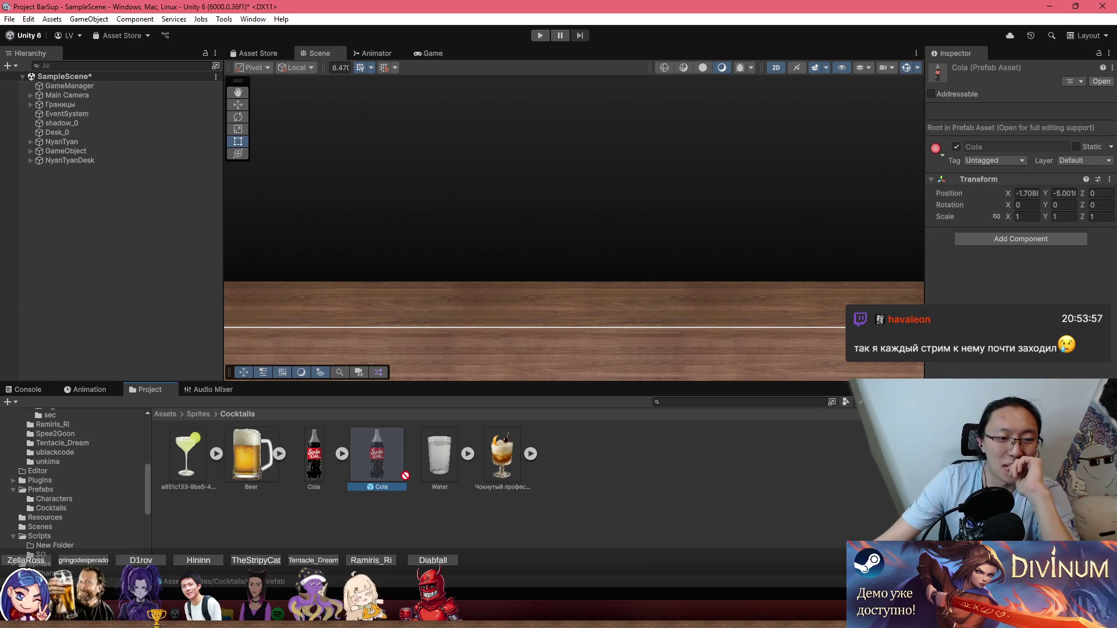
# Move the Cola prefab into Prefabs/Cocktails, then return to the Assets root folder.
pyautogui.moveTo(403, 452)
pyautogui.mouseDown()
pyautogui.moveTo(133, 513)
pyautogui.moveTo(71, 511)
pyautogui.mouseUp()
pyautogui.click(71, 510)
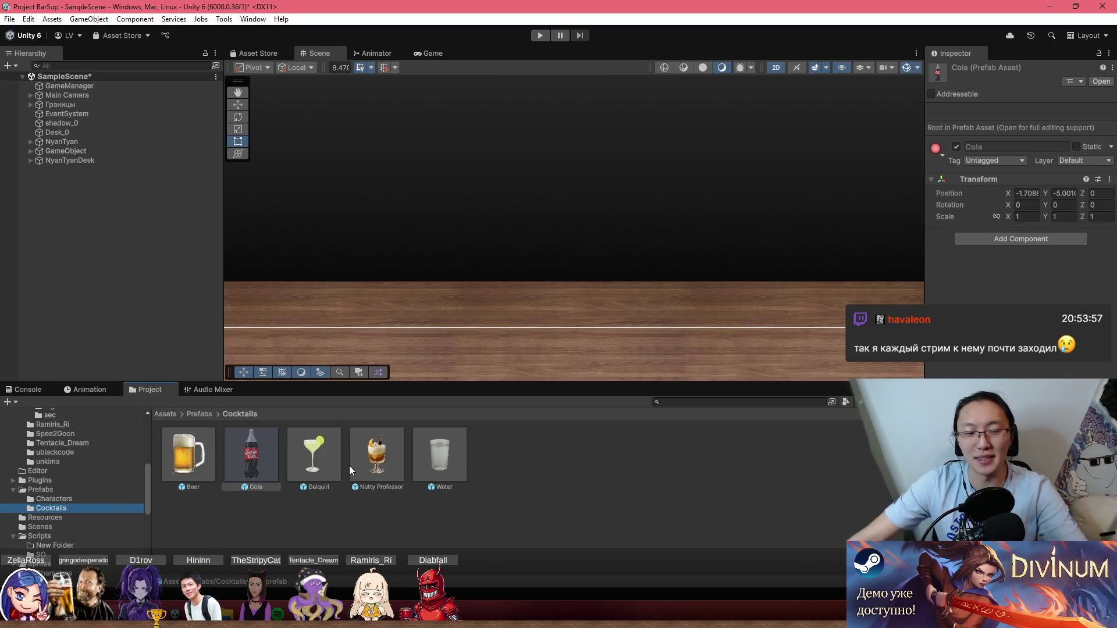
pyautogui.click(165, 413)
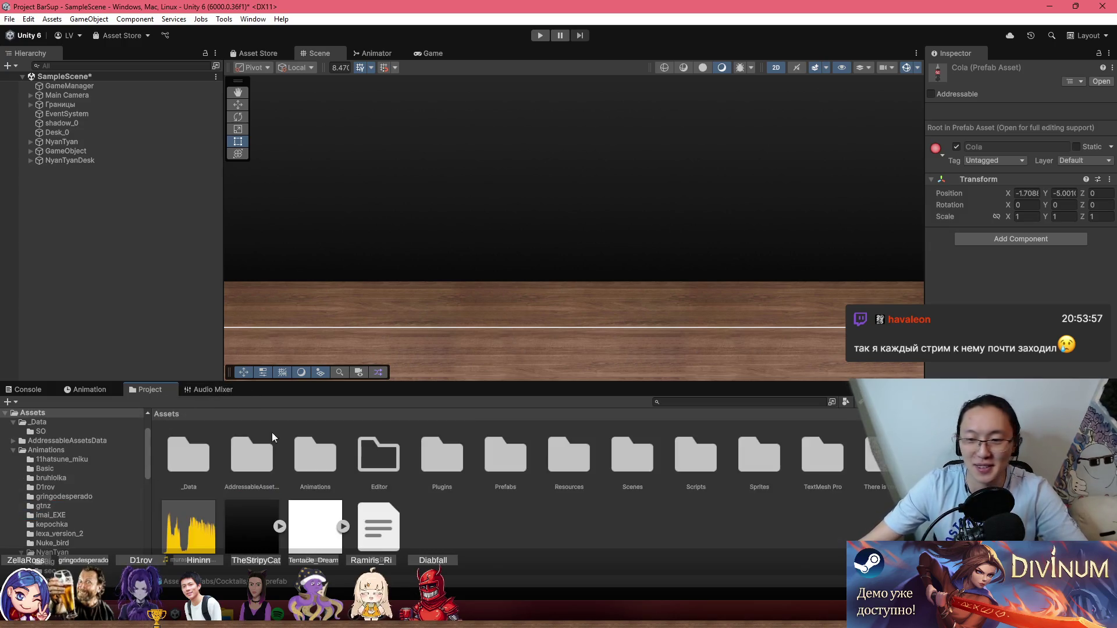
# Select GameManager and look over its components in the Inspector.
pyautogui.click(133, 85)
pyautogui.scroll(-5, 989, 262)
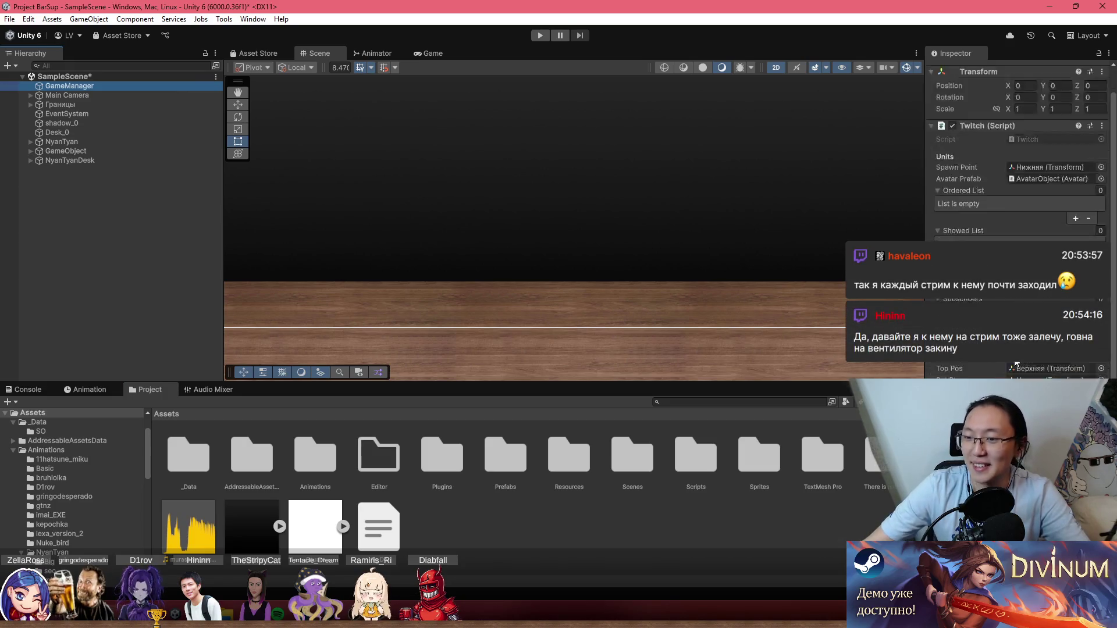
pyautogui.scroll(5, 1018, 174)
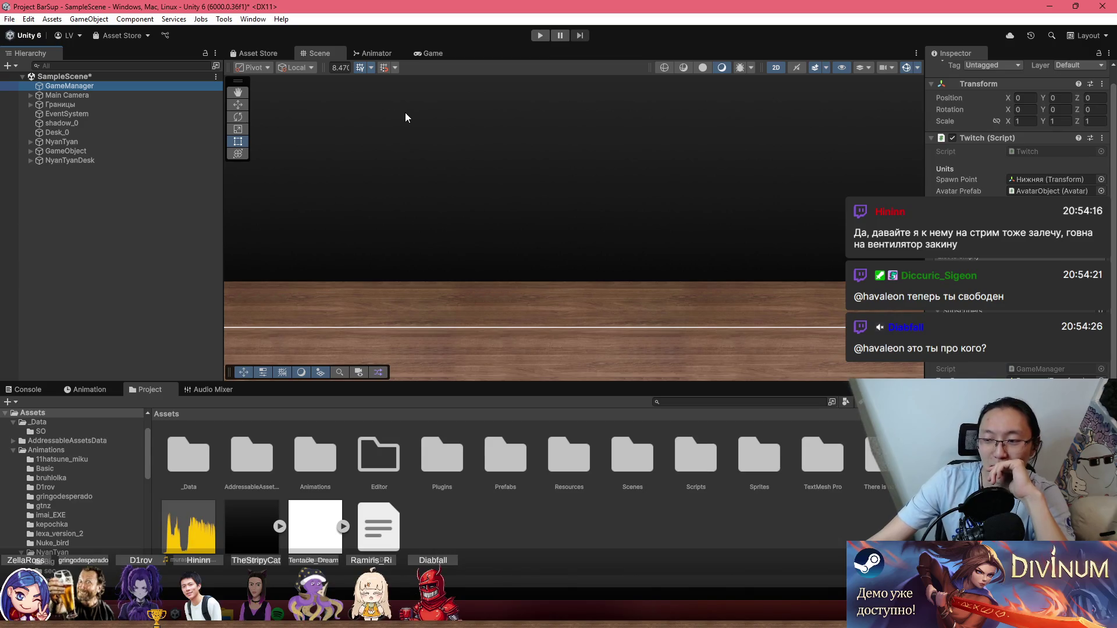
# Expand Main Camera, Canvas and Границы, and inspect the boundary and EventSystem objects.
pyautogui.click(30, 95)
pyautogui.click(38, 104)
pyautogui.click(37, 122)
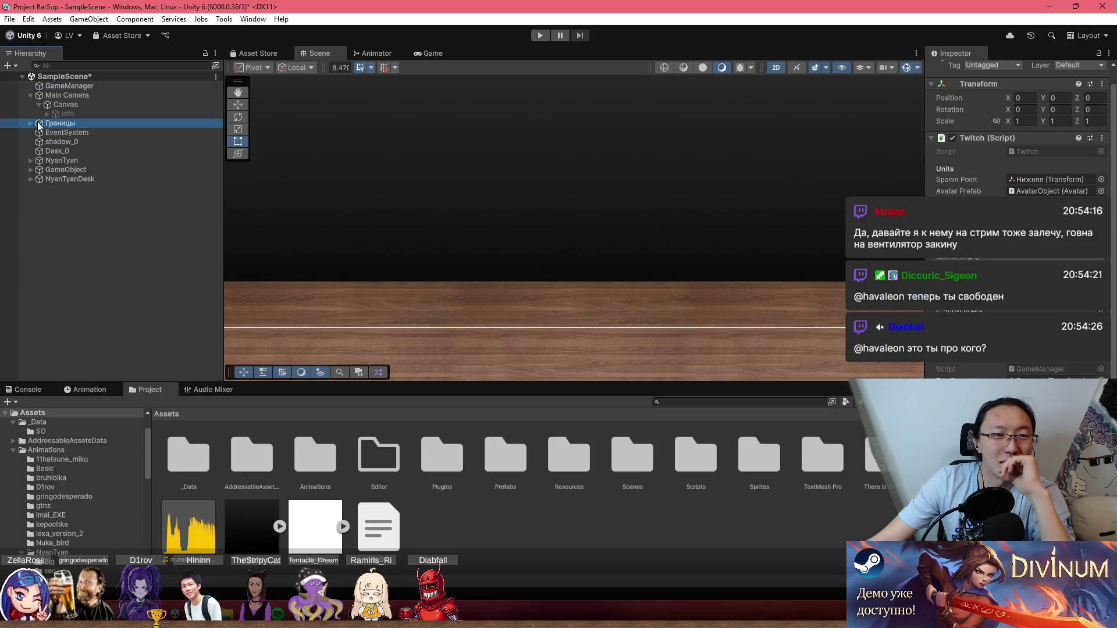
pyautogui.click(31, 123)
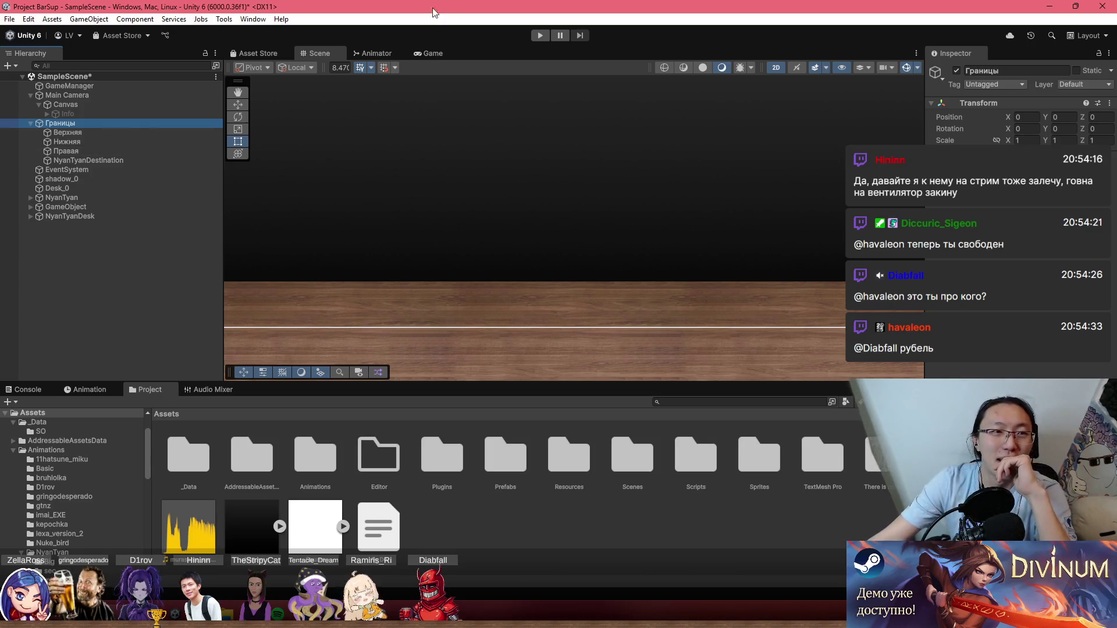
pyautogui.click(168, 153)
pyautogui.click(172, 160)
pyautogui.click(159, 124)
pyautogui.click(134, 169)
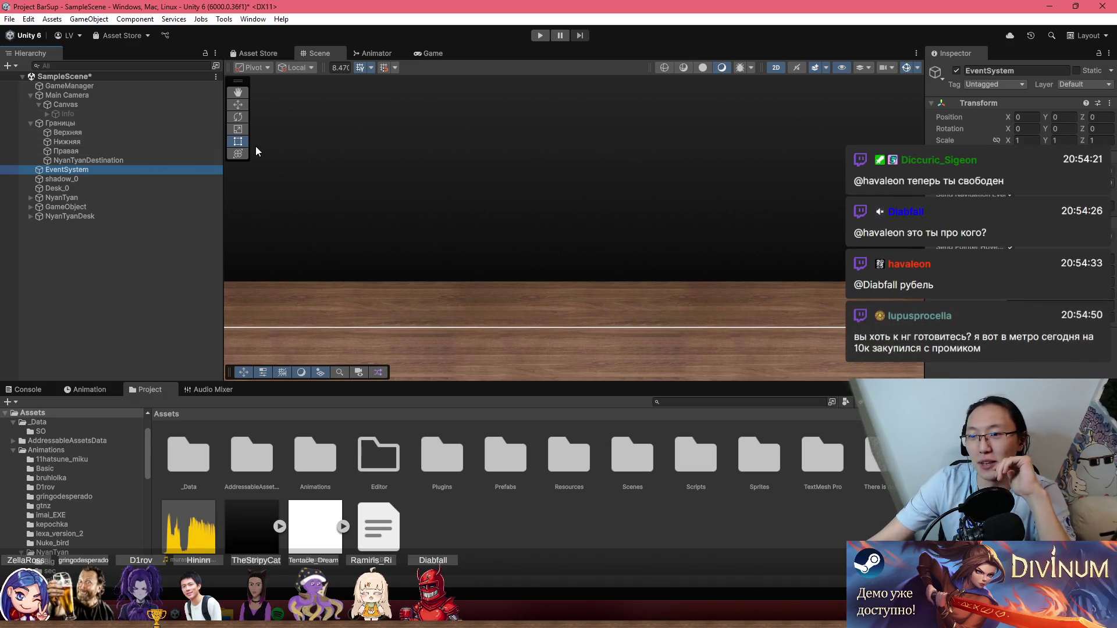
# Expand NyanTyan, select its Nyan child and frame it in the Scene view.
pyautogui.scroll(-3, 588, 317)
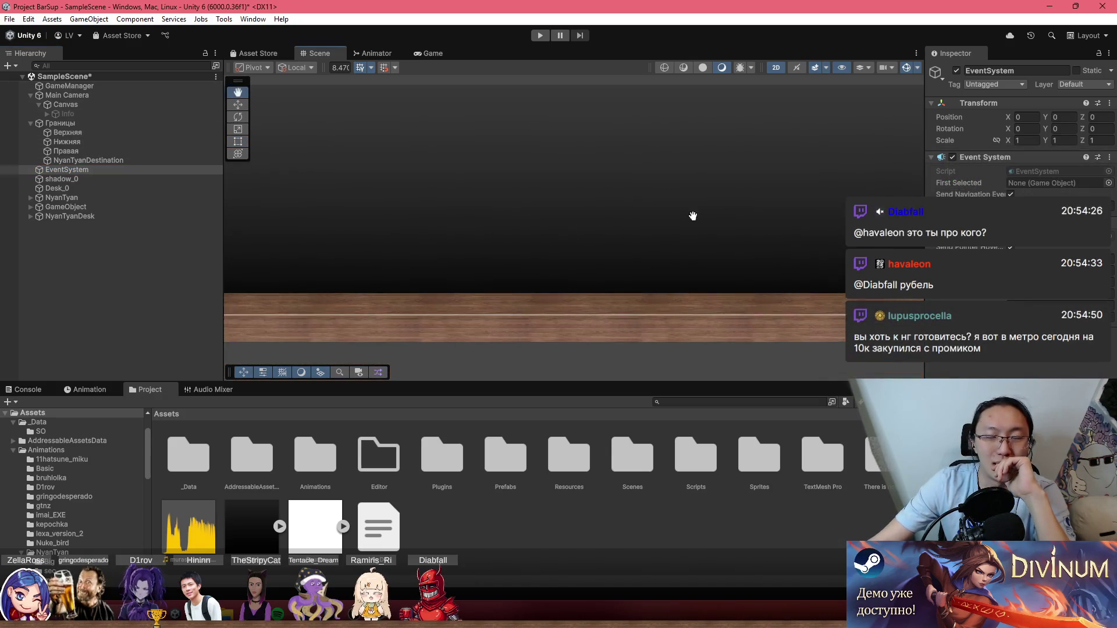
pyautogui.click(128, 198)
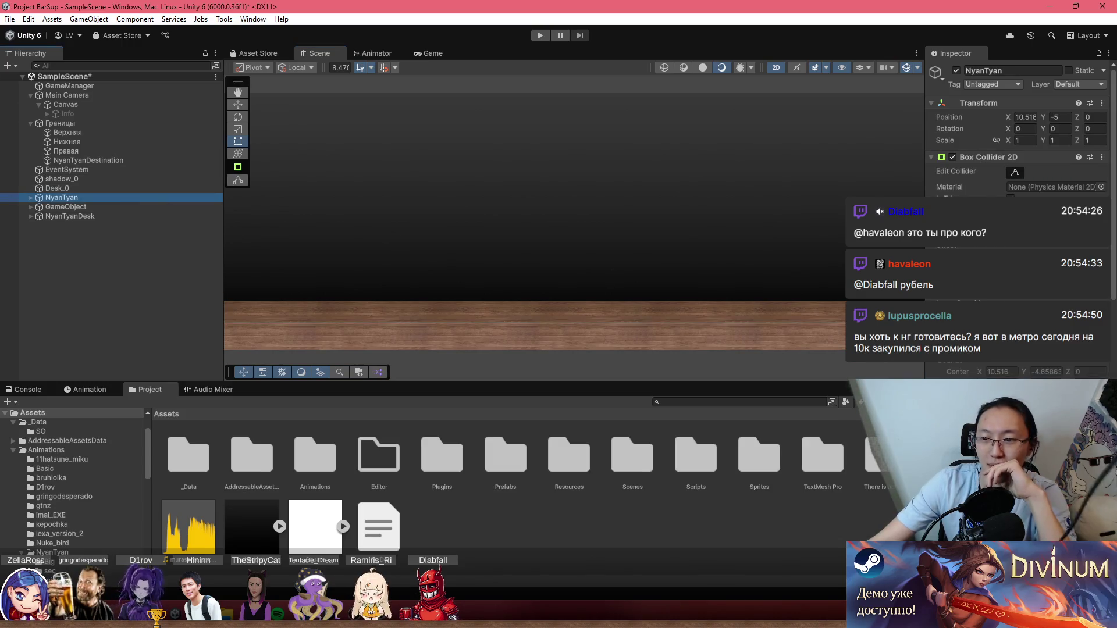
pyautogui.scroll(-4, 1018, 233)
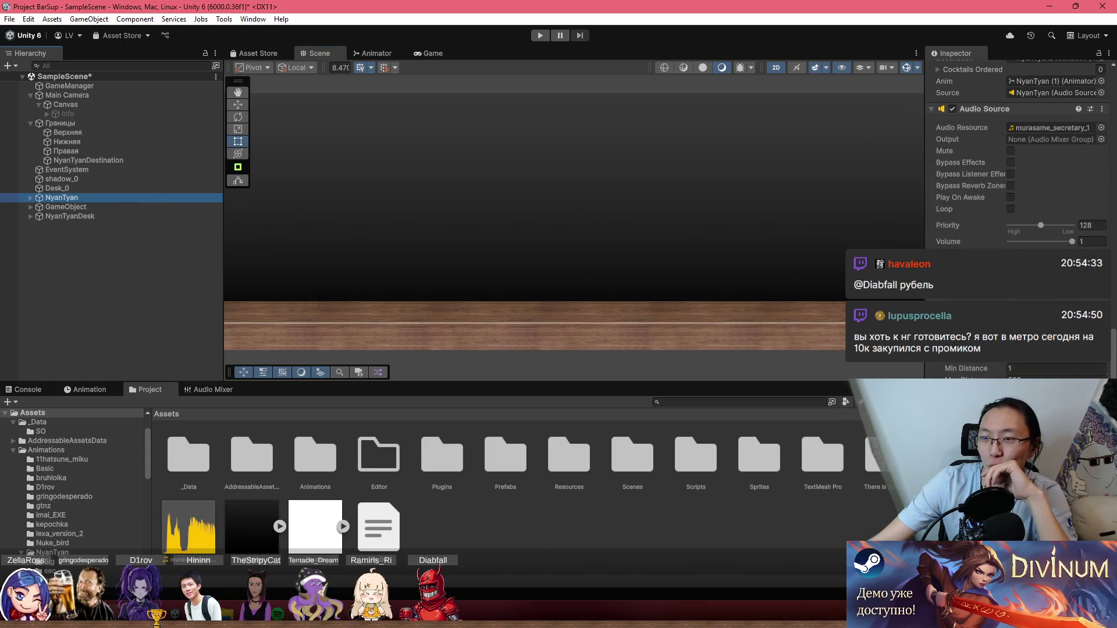
pyautogui.scroll(5, 1035, 370)
pyautogui.click(30, 198)
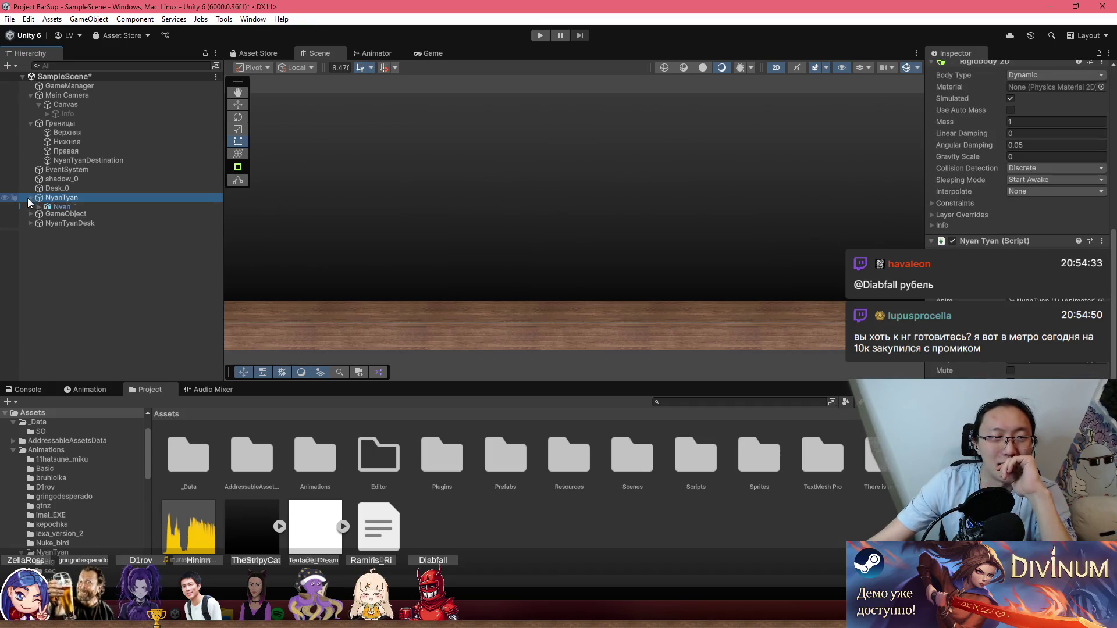
pyautogui.click(51, 208)
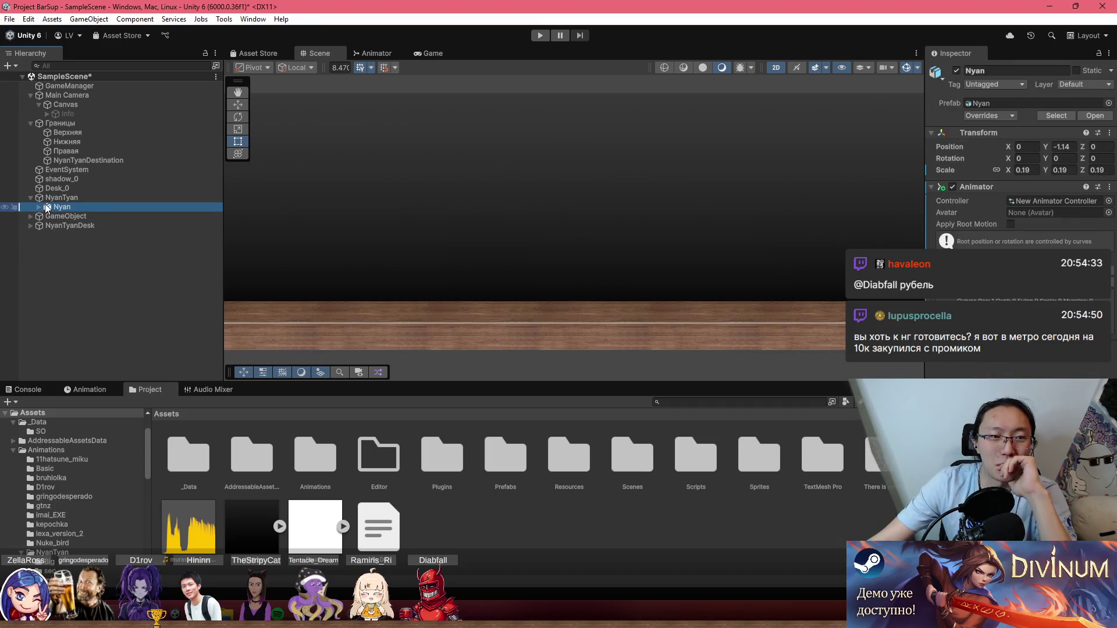
pyautogui.scroll(-6, 648, 257)
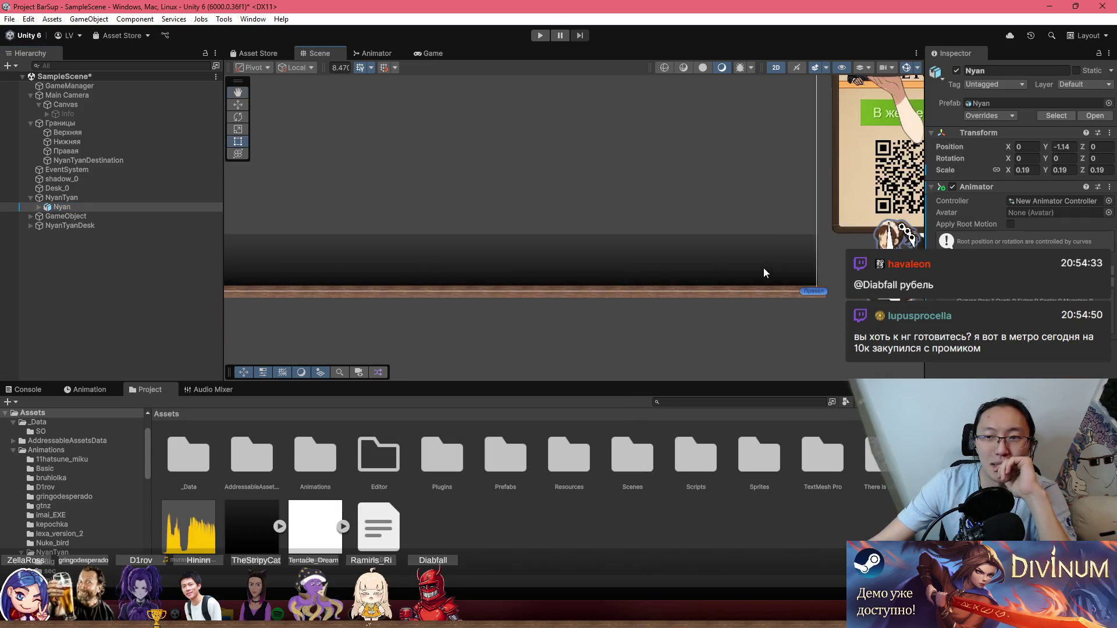
pyautogui.press('f')
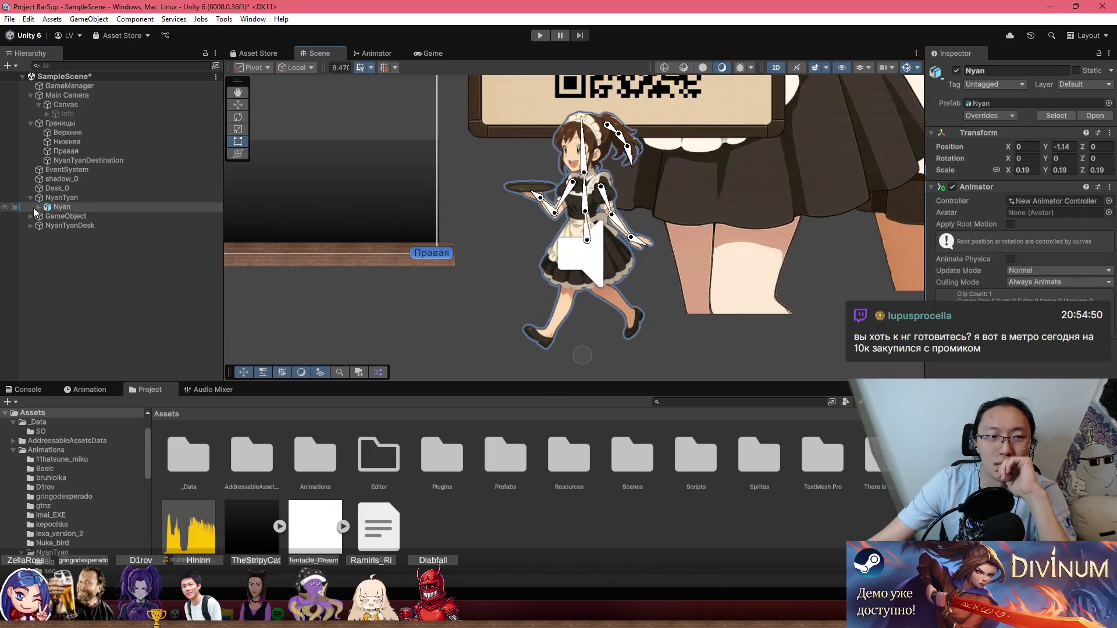
pyautogui.click(58, 198)
pyautogui.scroll(-5, 1018, 232)
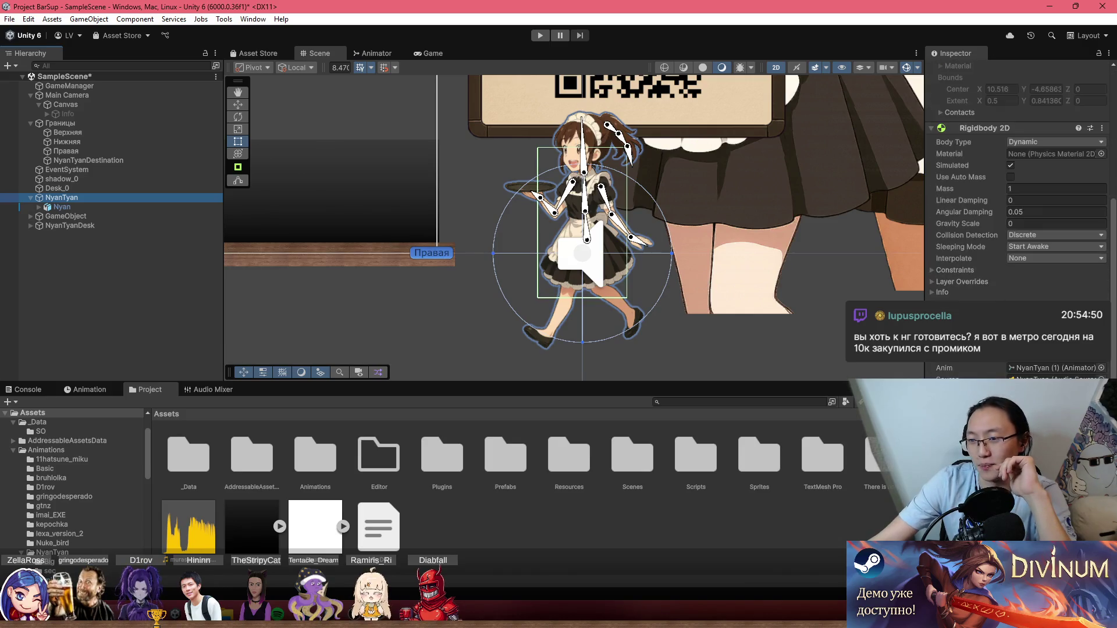
pyautogui.click(1018, 368)
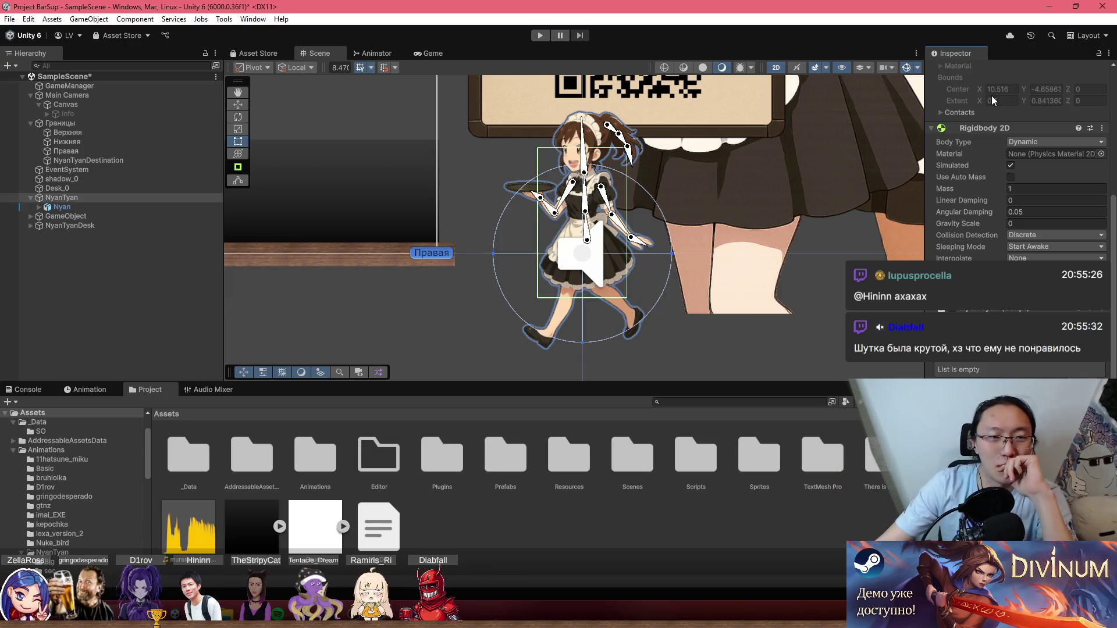
# Scroll GameManager's Inspector to the Cocktails list with Beer, Daikiri and Water.
pyautogui.click(133, 217)
pyautogui.click(142, 225)
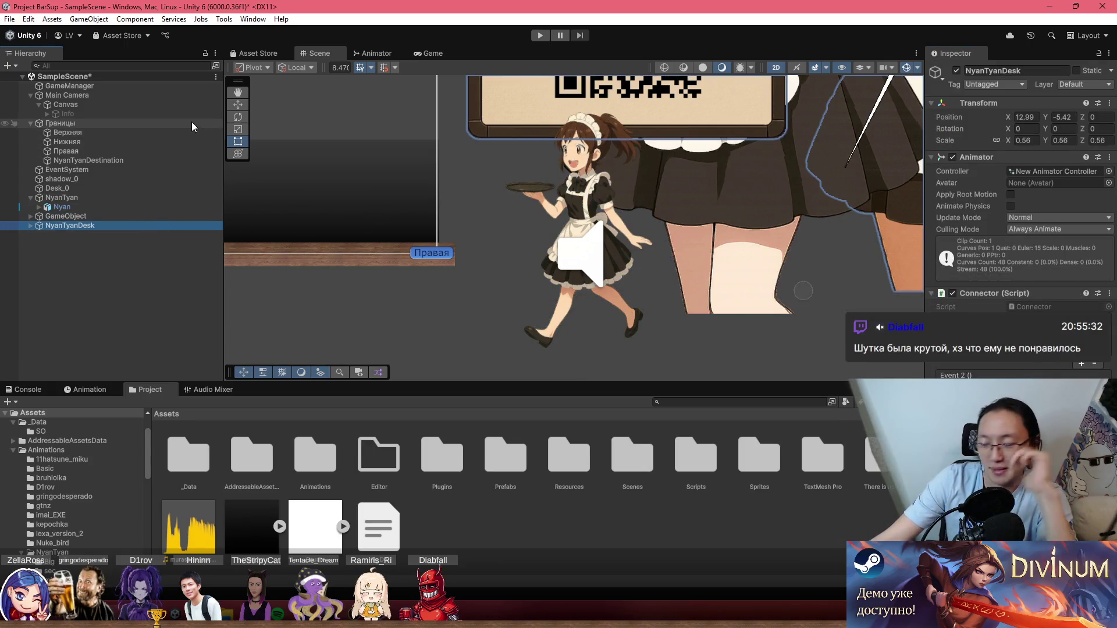
pyautogui.click(116, 87)
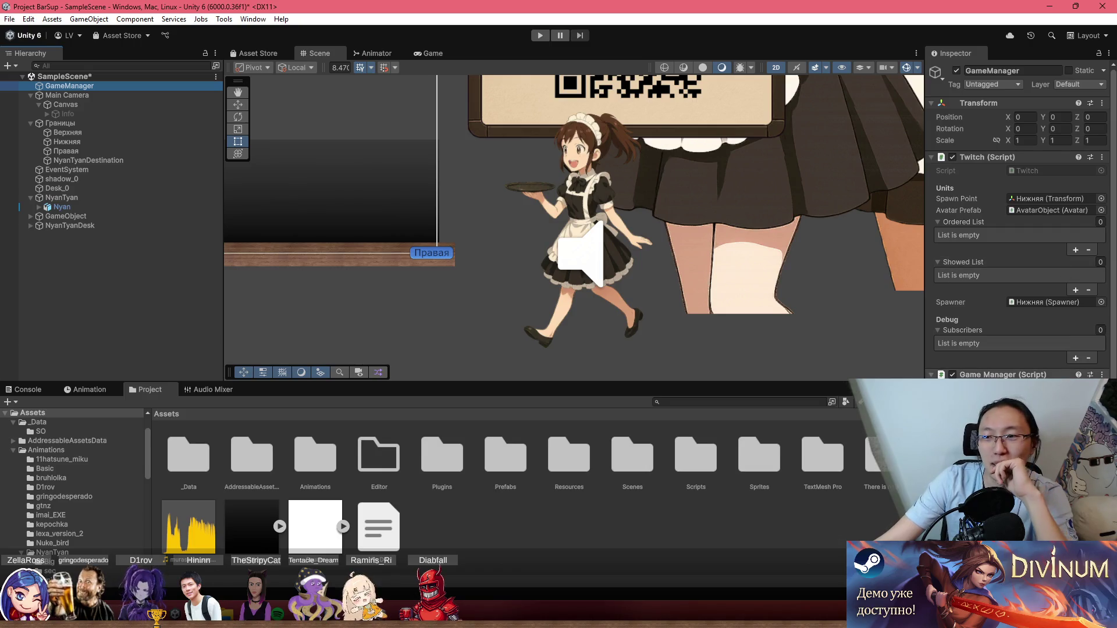
pyautogui.scroll(-3, 1066, 265)
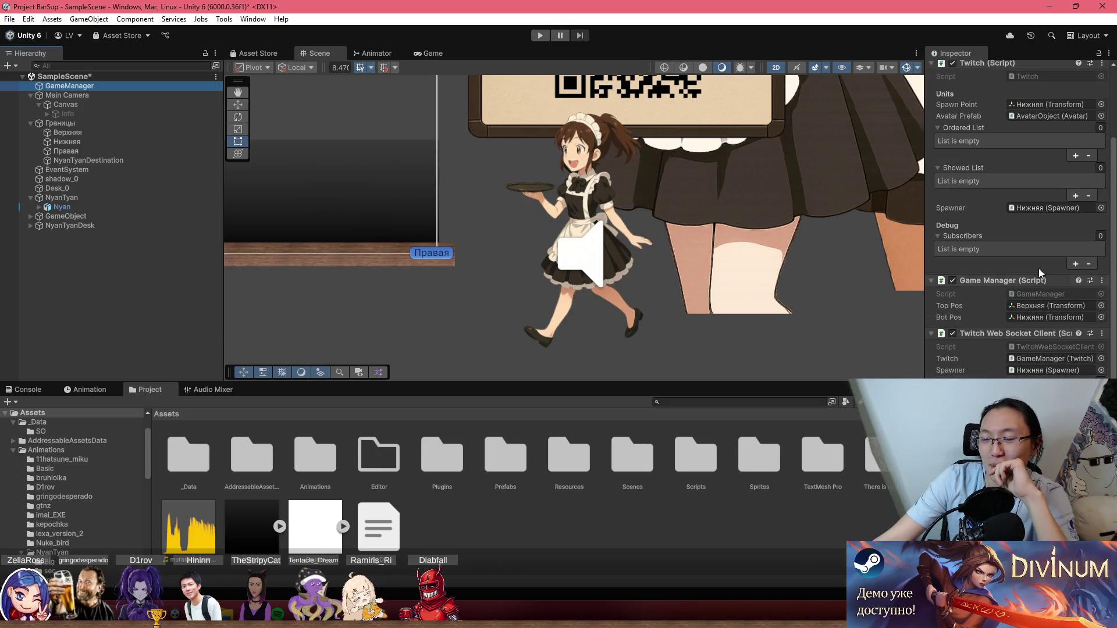
pyautogui.scroll(-3, 1053, 279)
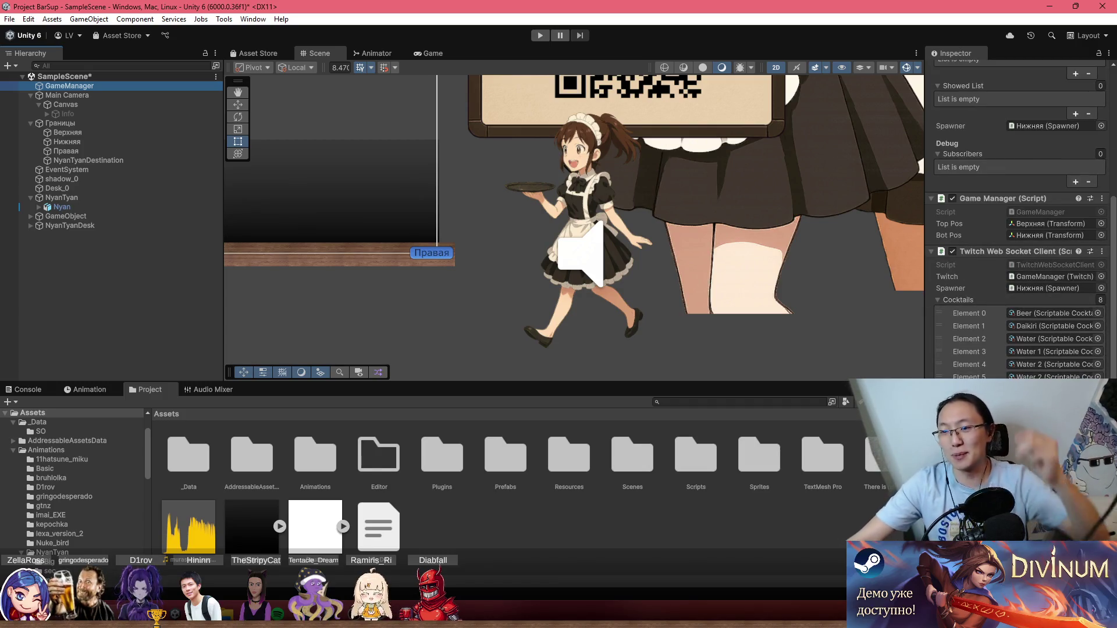
pyautogui.click(1053, 402)
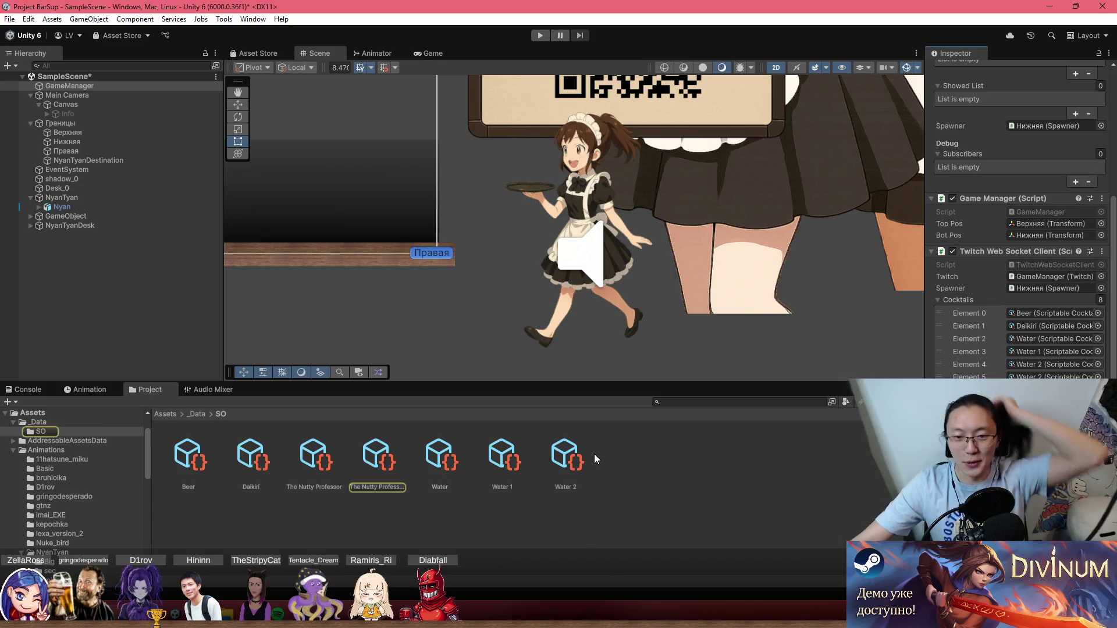
# Duplicate Water 2 into a new asset named Cola with Cocktail Name кола.
pyautogui.click(581, 461)
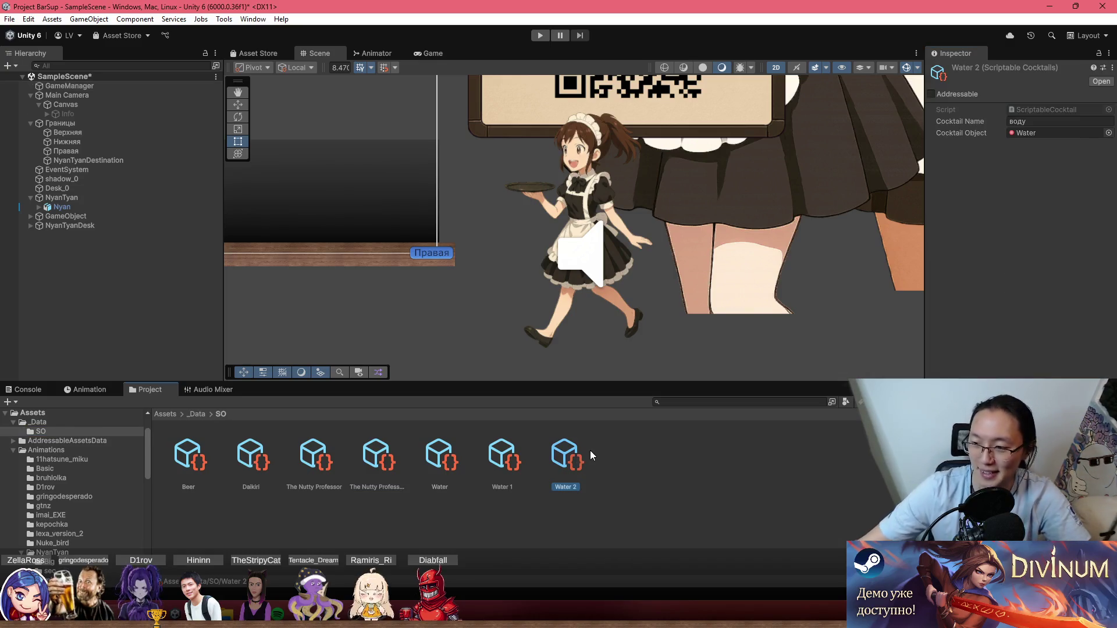
pyautogui.hotkey('ctrl', 'd')
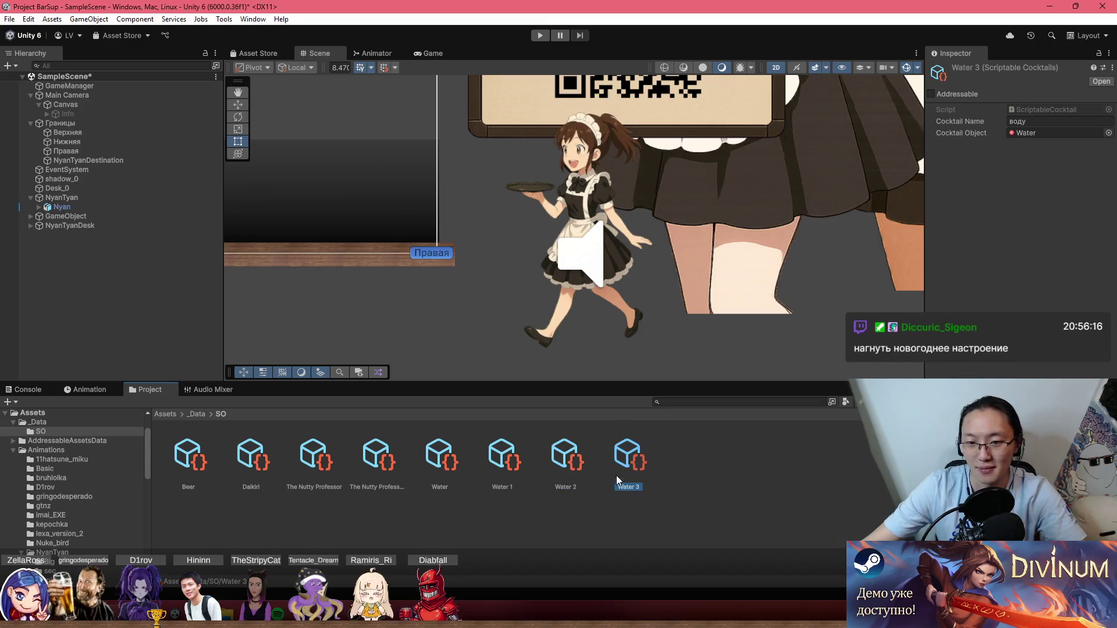
pyautogui.click(625, 488)
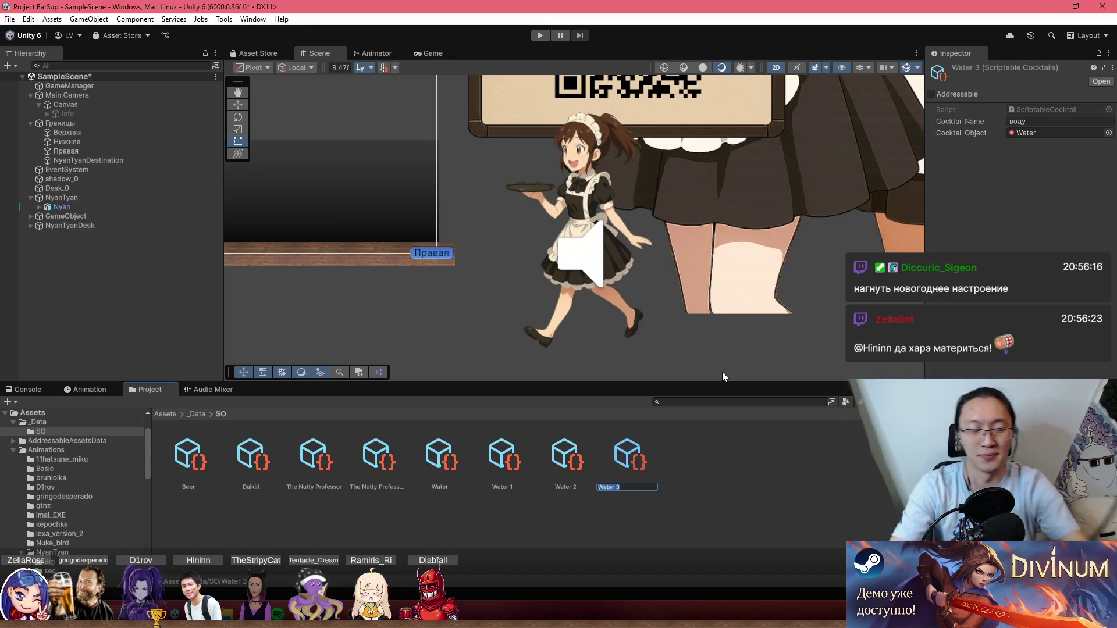
pyautogui.write('Cola')
pyautogui.press('Return')
pyautogui.click(1062, 120)
pyautogui.write('К')
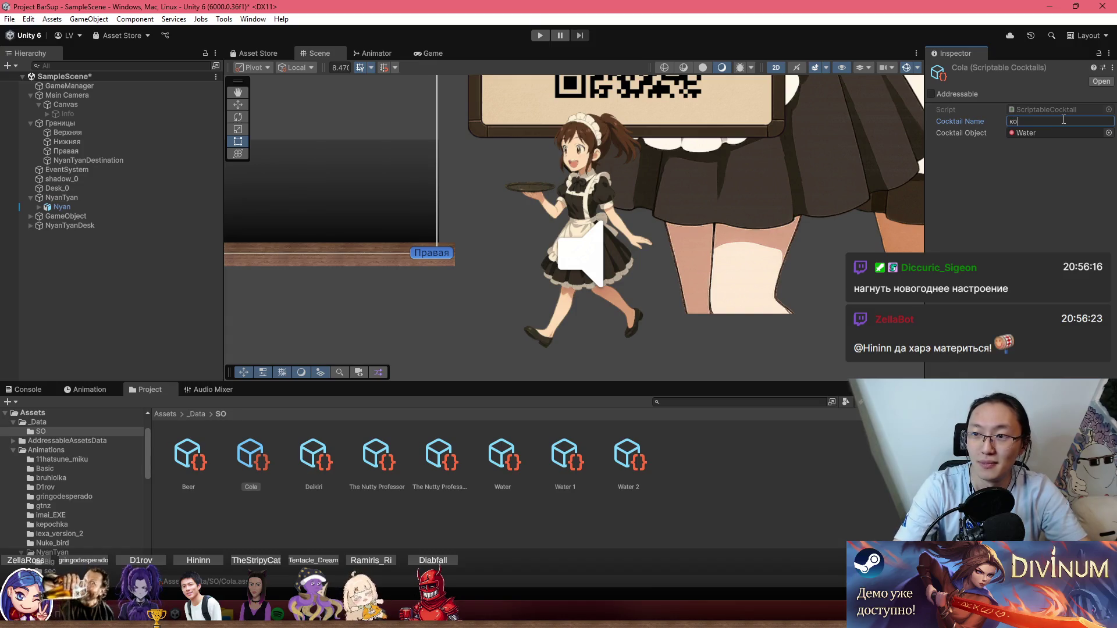
# Duplicate Cola into Cola 1 and set its Cocktail Name to колы.
pyautogui.click(257, 463)
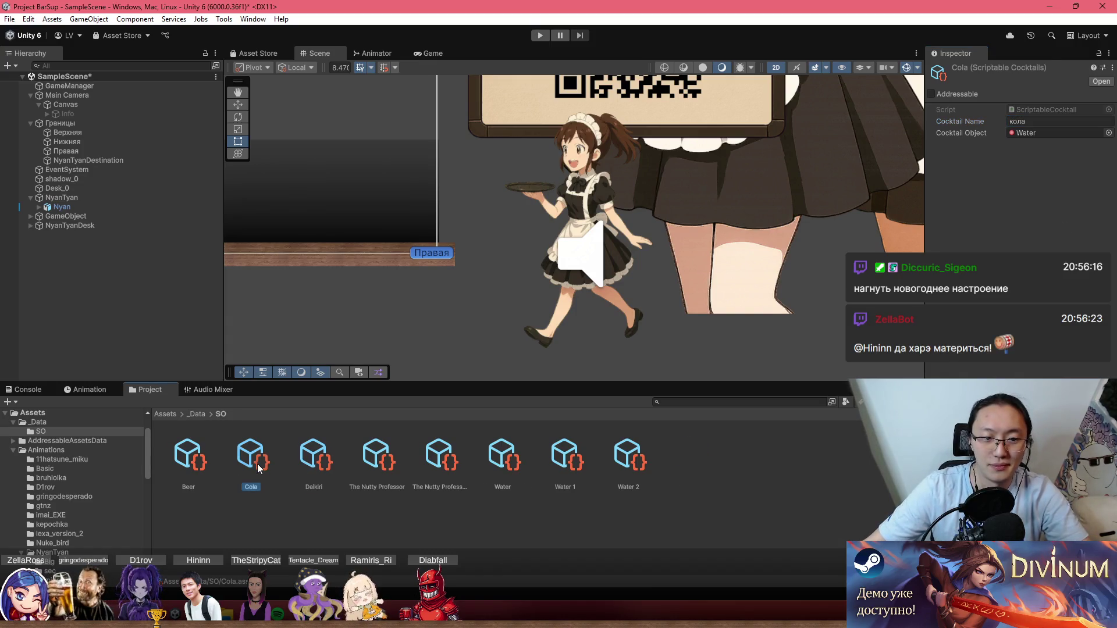
pyautogui.hotkey('ctrl', 'd')
pyautogui.click(1046, 120)
pyautogui.write('колы')
pyautogui.click(1042, 235)
pyautogui.click(256, 460)
pyautogui.click(340, 462)
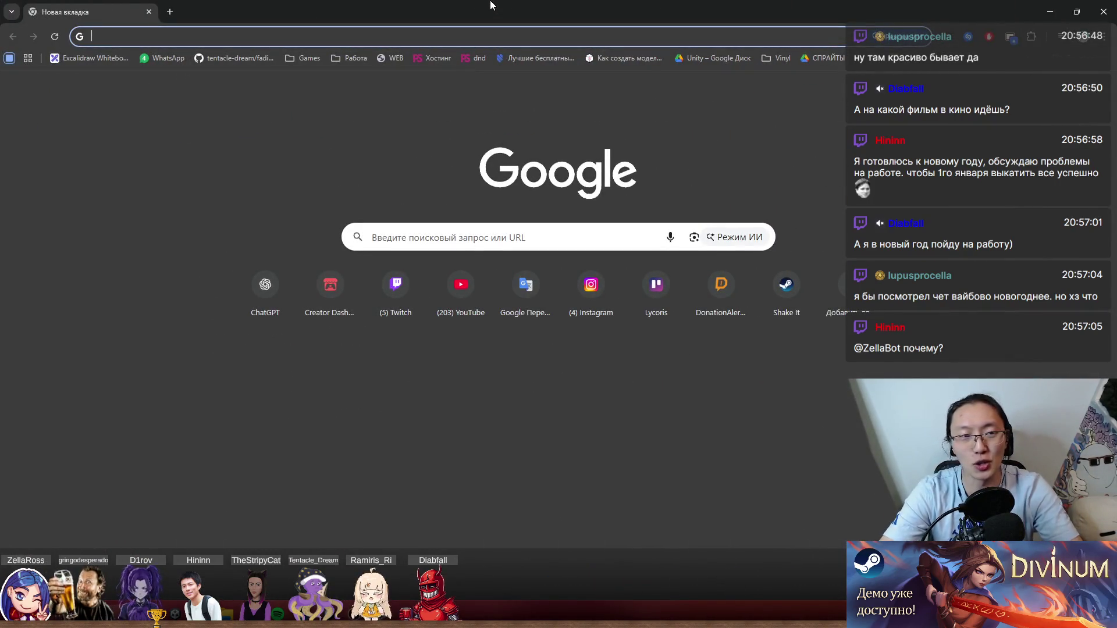
# Search Google for 'вечность фильм' and open the Kinopoisk result.
pyautogui.write('в')
pyautogui.press('BackSpace')
pyautogui.write('dtxyjcnm abkmv')
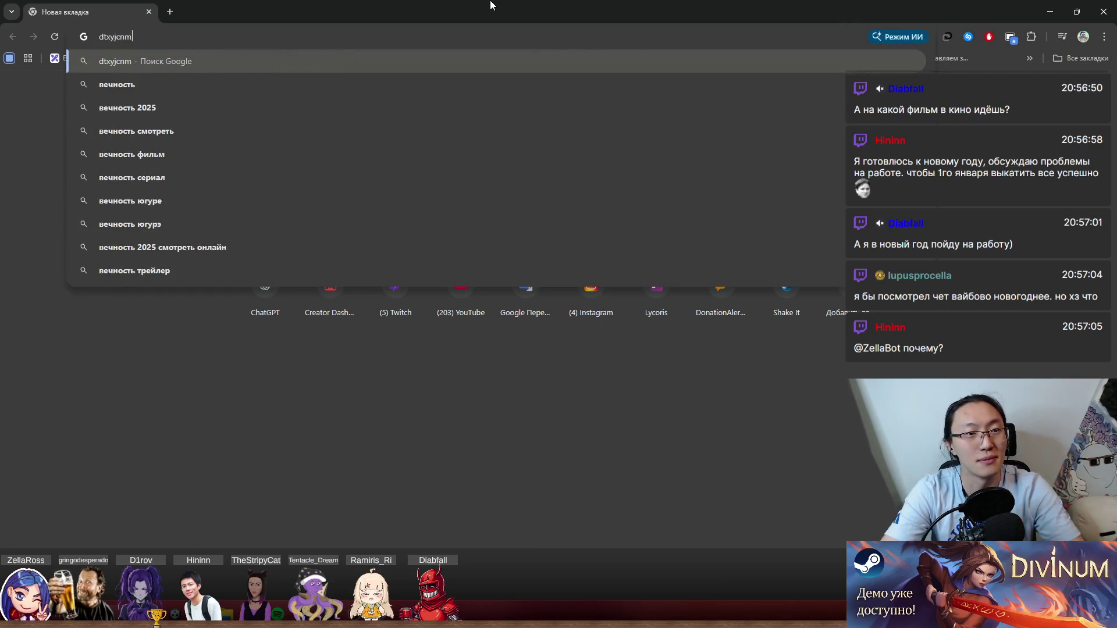
pyautogui.press('Return')
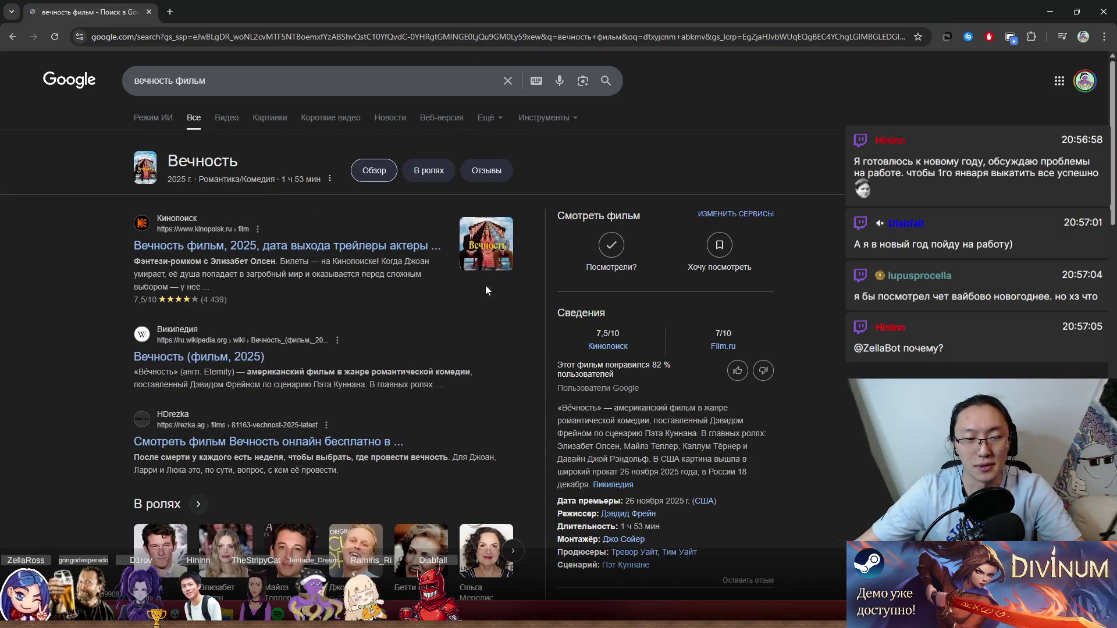
pyautogui.click(391, 257)
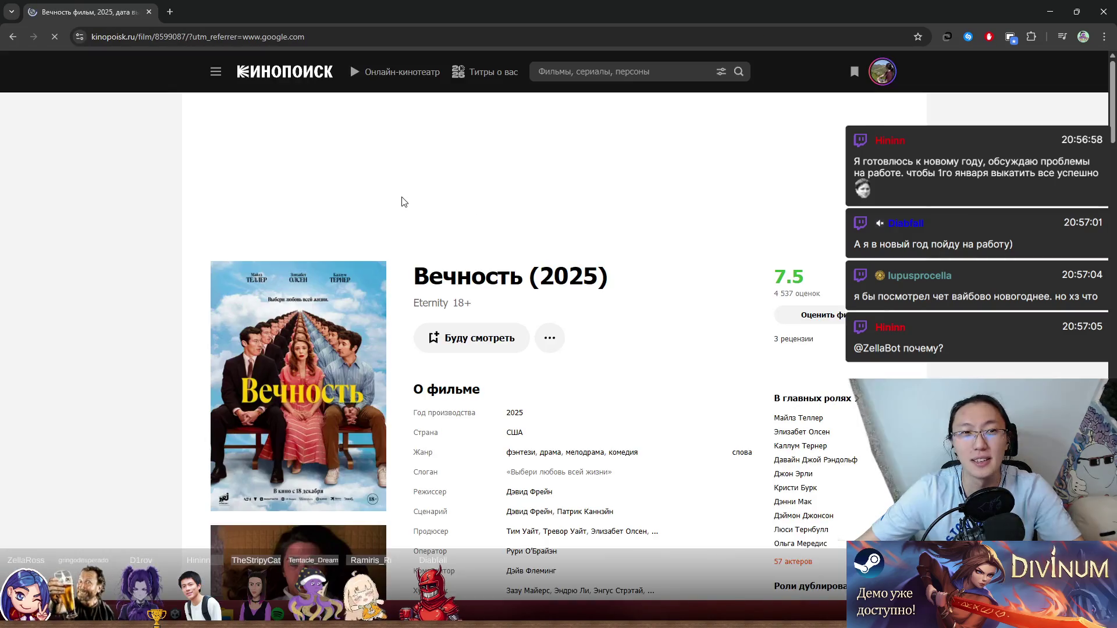
# Dismiss the promo pop-up, browse the Вечность (2025) page, then minimize Chrome.
pyautogui.scroll(-3, 563, 247)
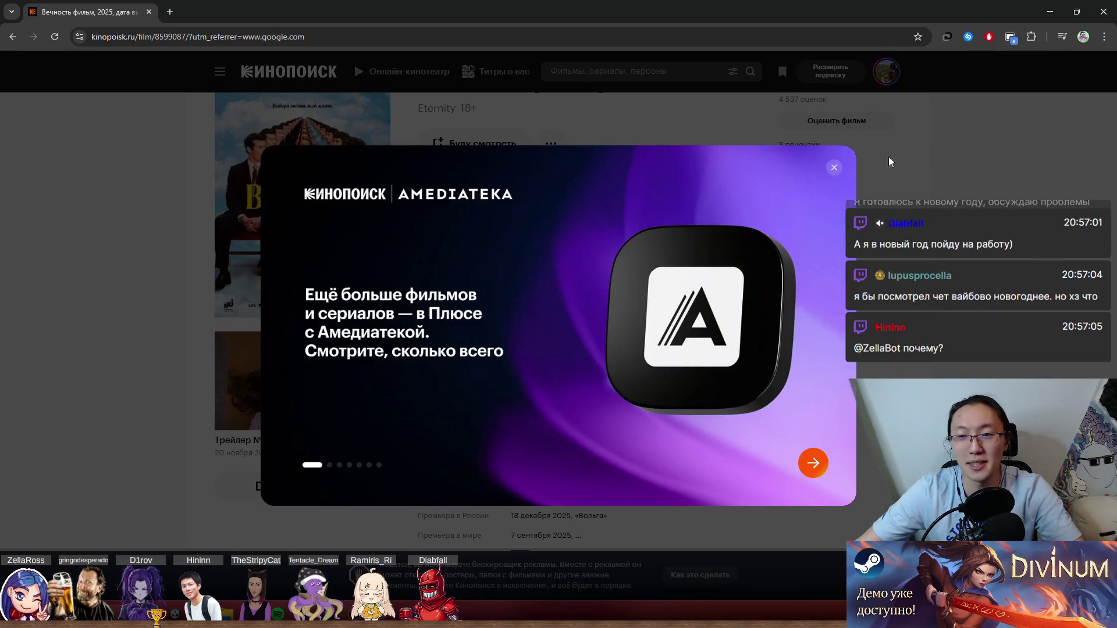
pyautogui.click(834, 168)
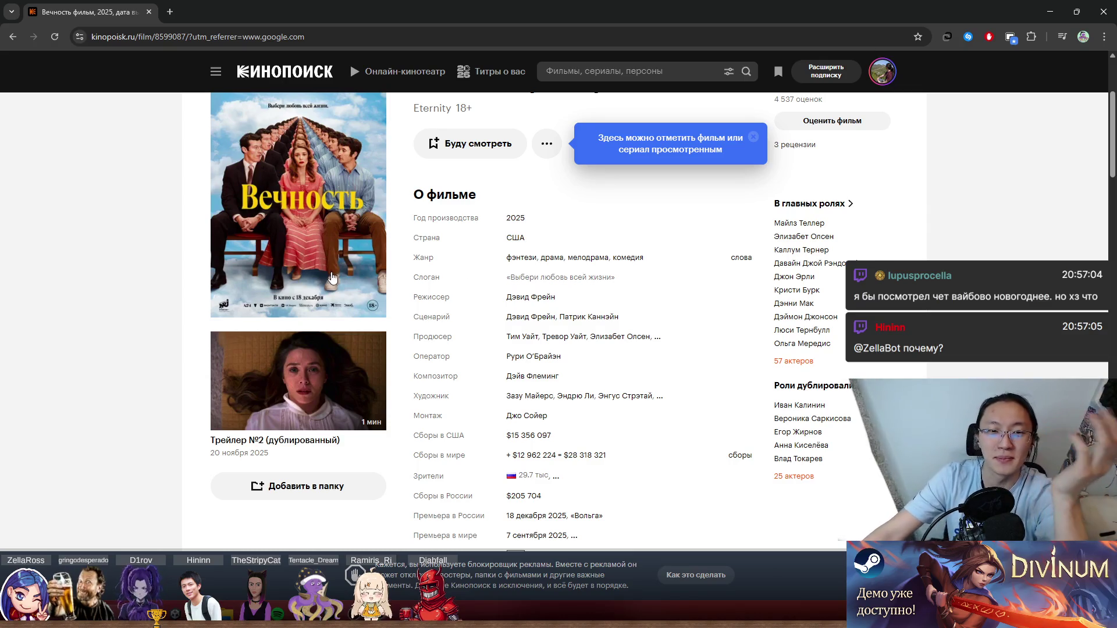
pyautogui.scroll(2, 330, 278)
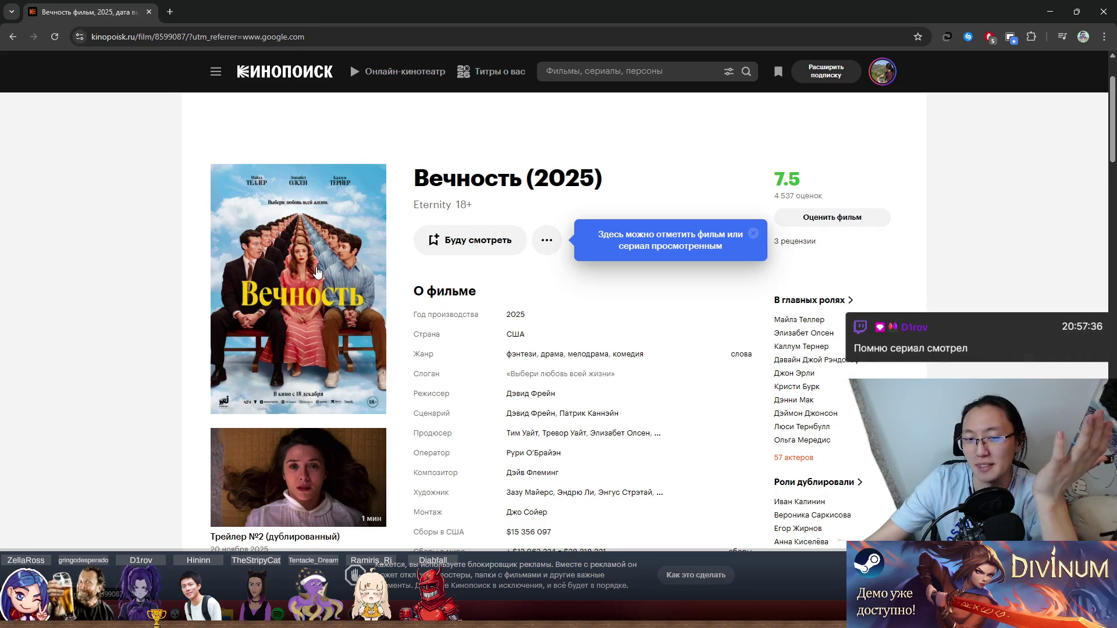
pyautogui.scroll(-2, 318, 271)
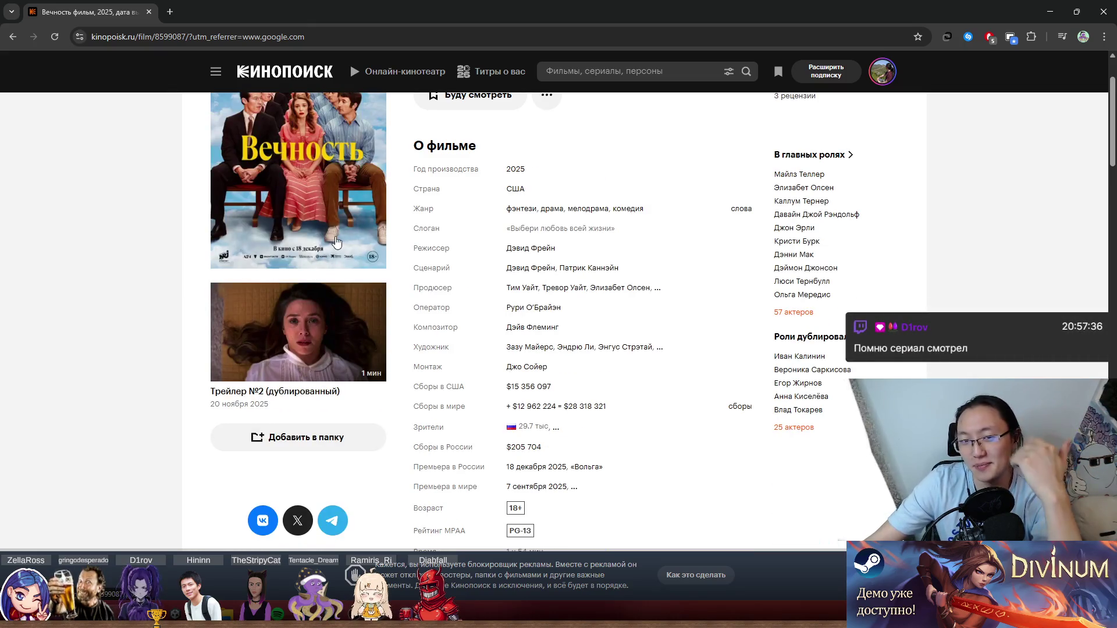
pyautogui.scroll(2, 333, 244)
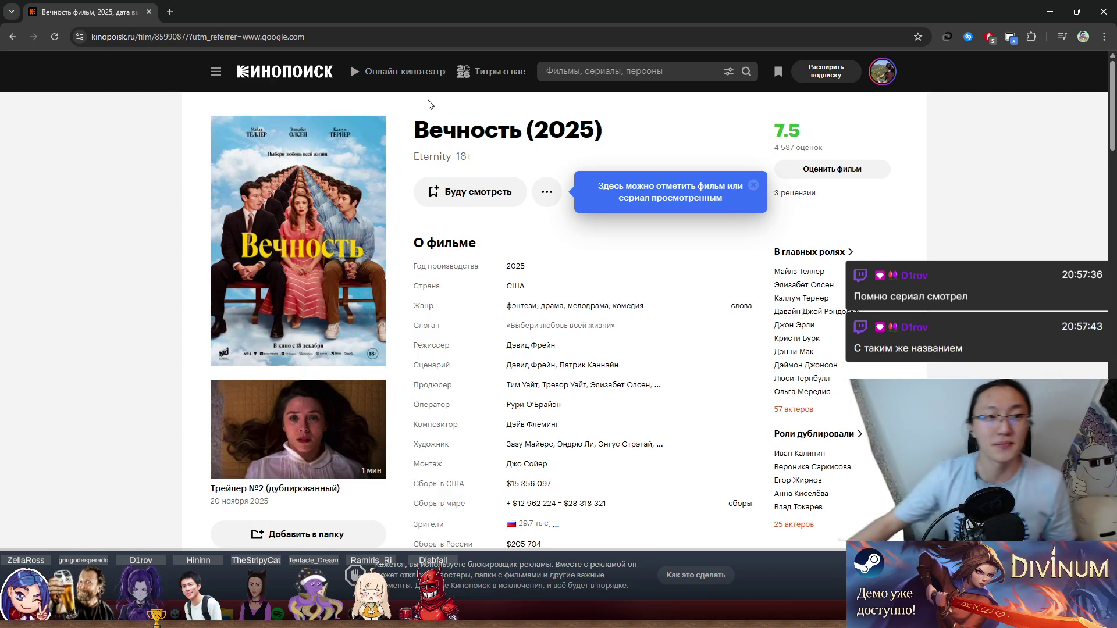
pyautogui.press('super+Down')
pyautogui.press('super+Down')
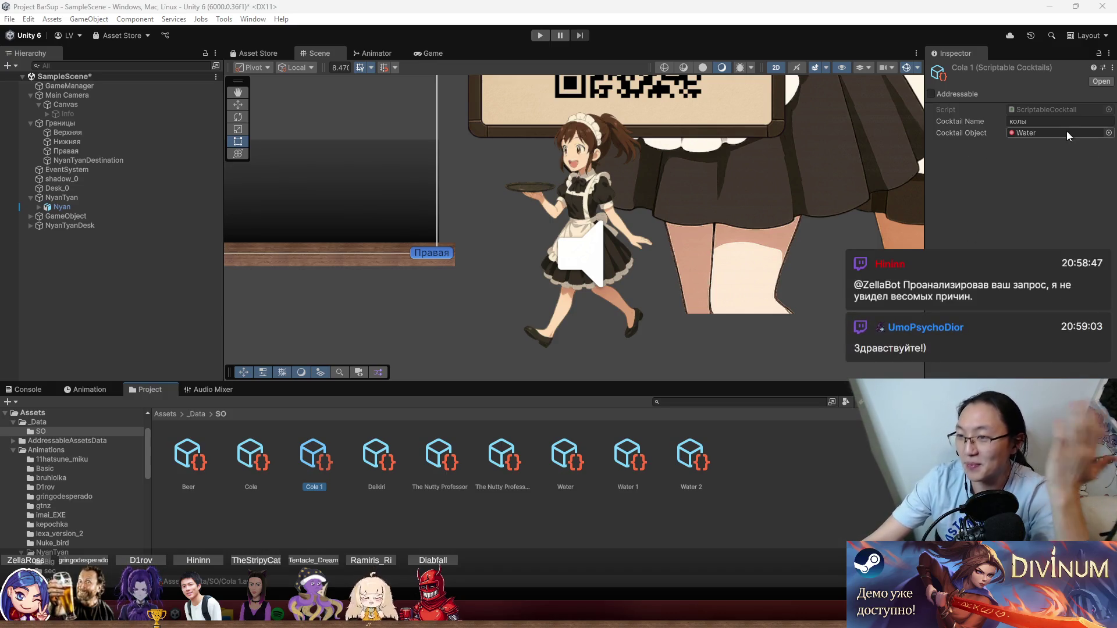
# Open the object picker for Cola 1's Cocktail Object field.
pyautogui.click(1109, 133)
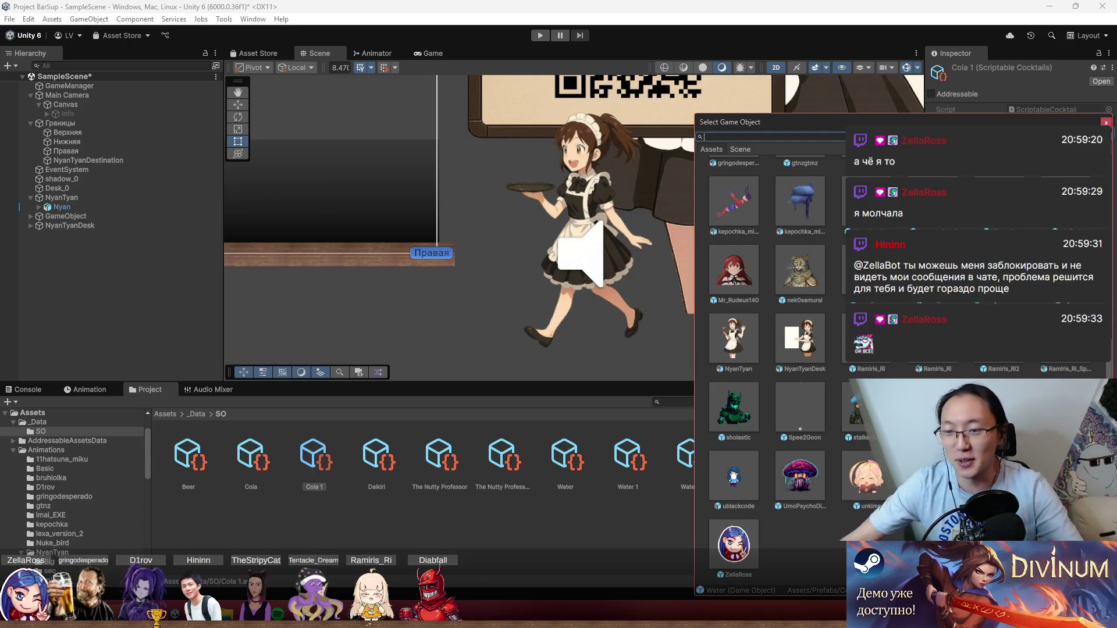
# Close the picker and assign the Cola prefab as the Cola asset's Cocktail Object.
pyautogui.scroll(5, 768, 361)
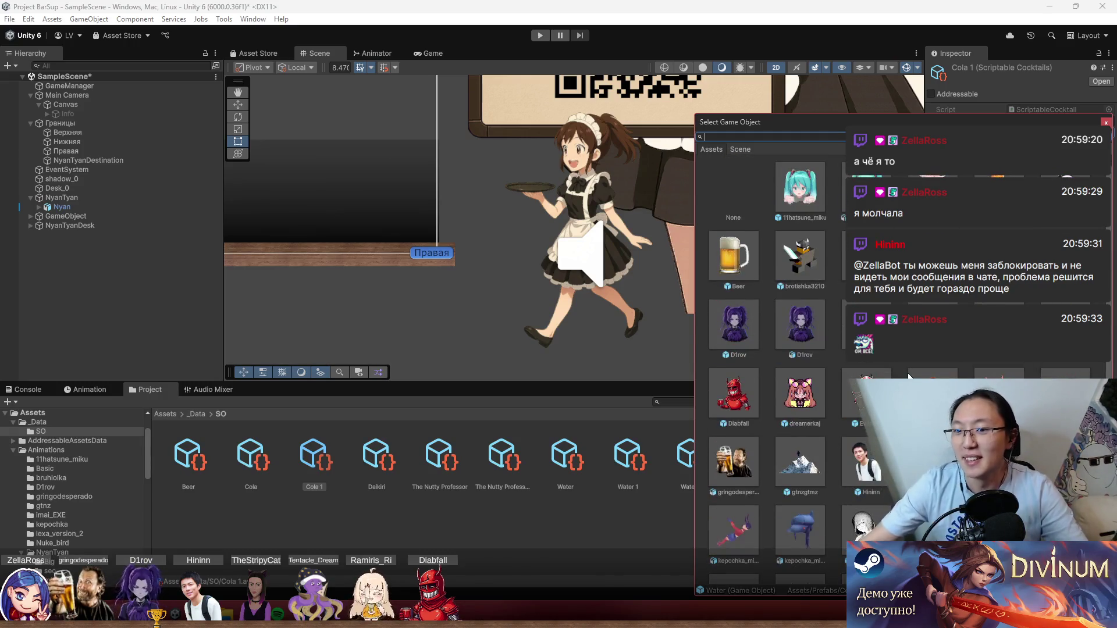
pyautogui.click(670, 385)
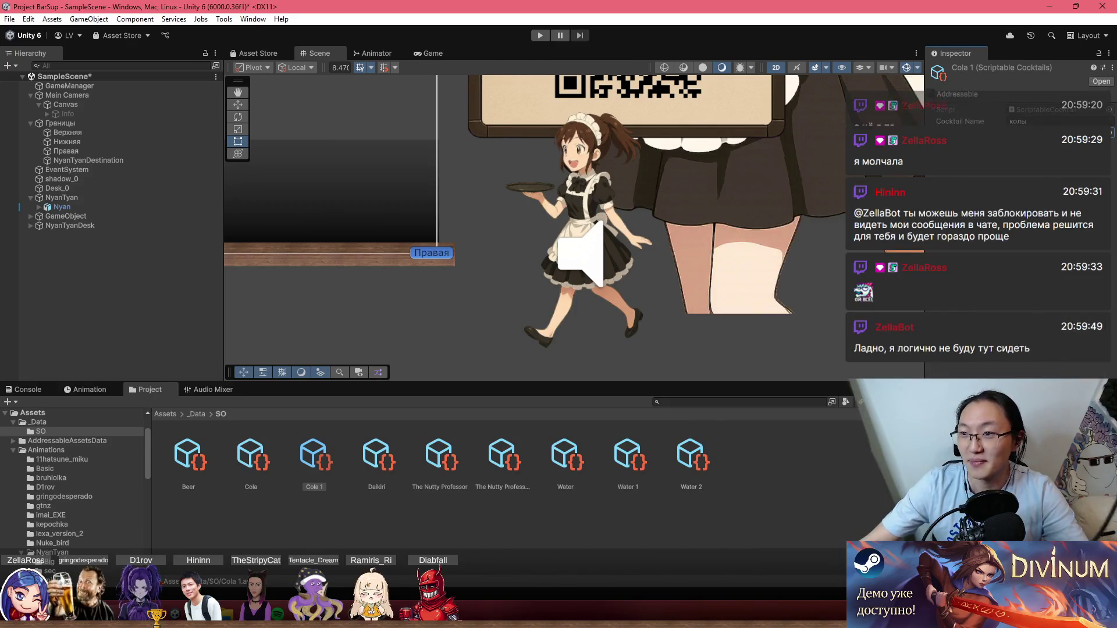
pyautogui.click(251, 459)
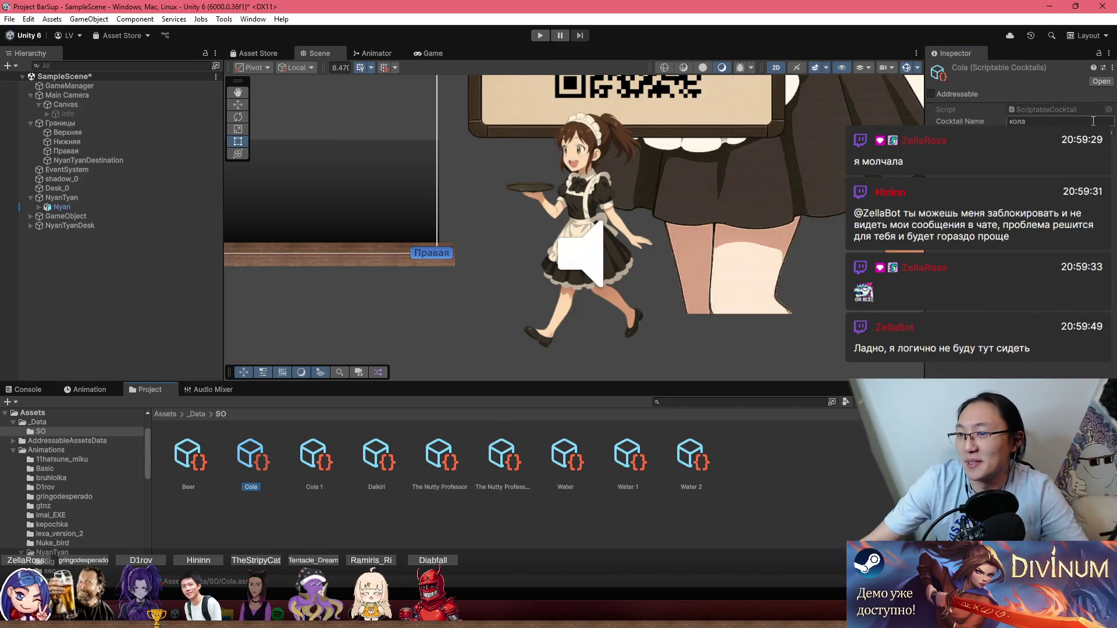
pyautogui.click(1108, 145)
pyautogui.scroll(5, 997, 365)
pyautogui.scroll(-3, 855, 376)
pyautogui.scroll(5, 855, 375)
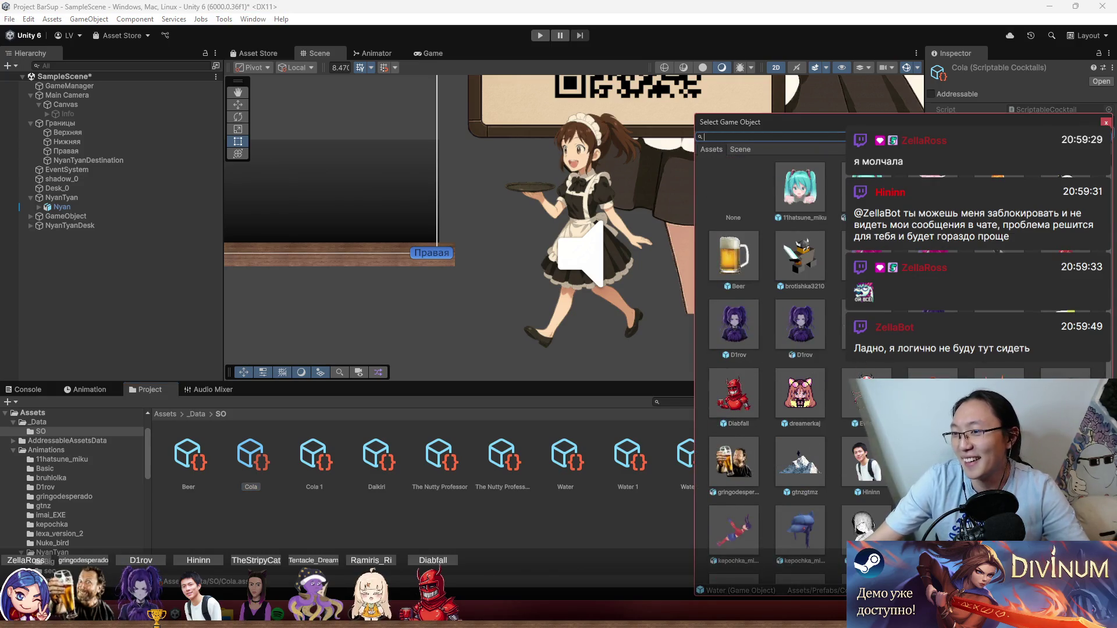
pyautogui.doubleClick(860, 402)
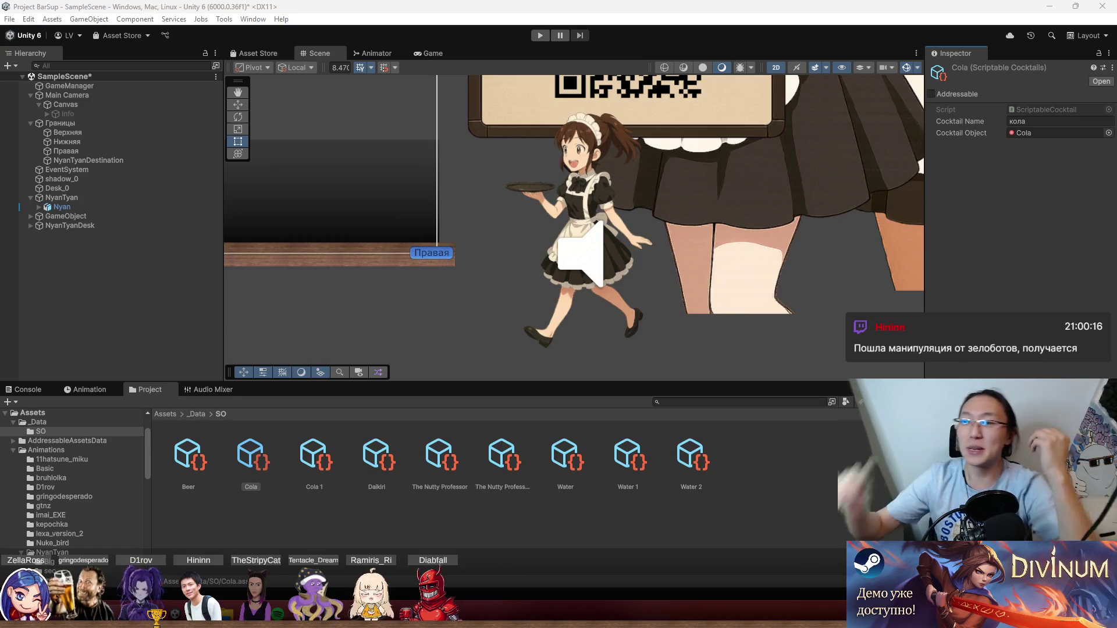
# Drag the Cola cocktail assets into GameManager's Cocktails list, growing it to 10.
pyautogui.click(86, 84)
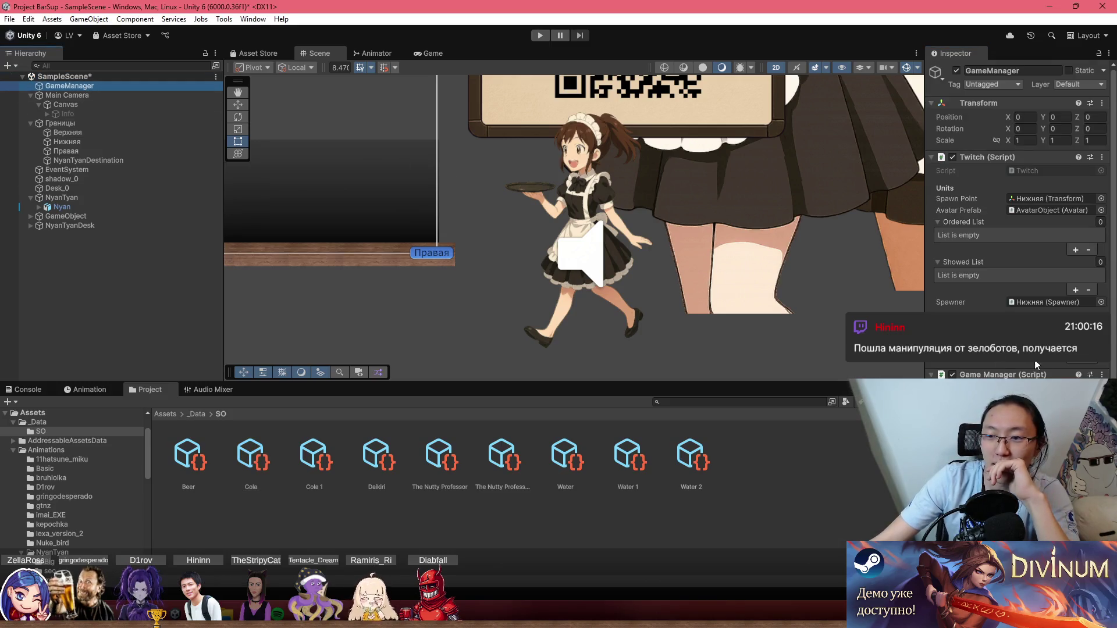
pyautogui.scroll(-5, 1035, 365)
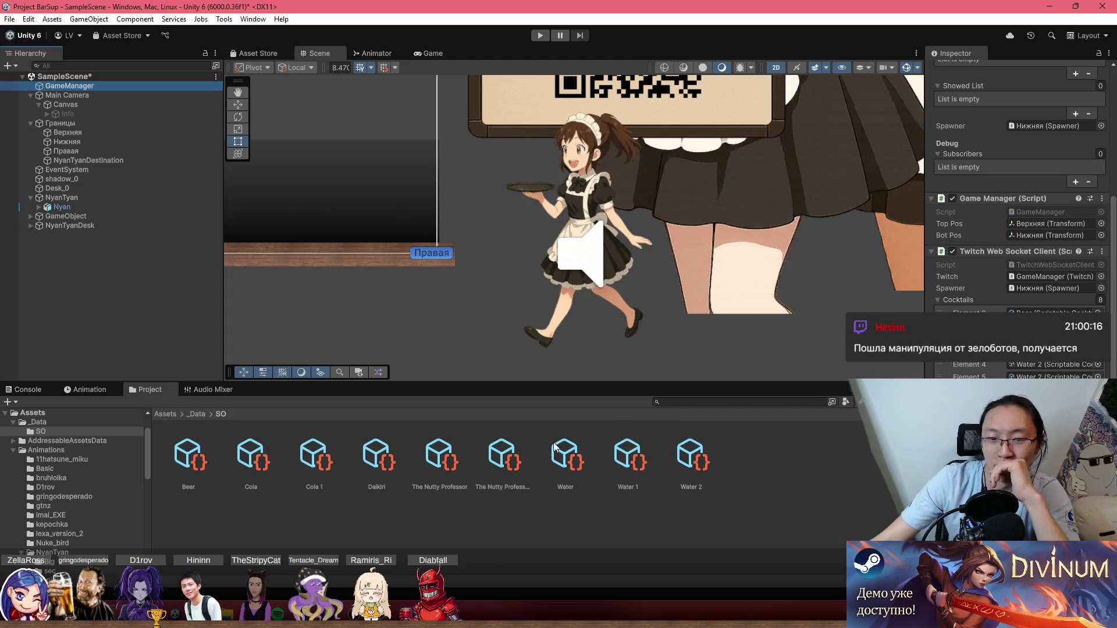
pyautogui.moveTo(246, 467); pyautogui.dragTo(1018, 300)
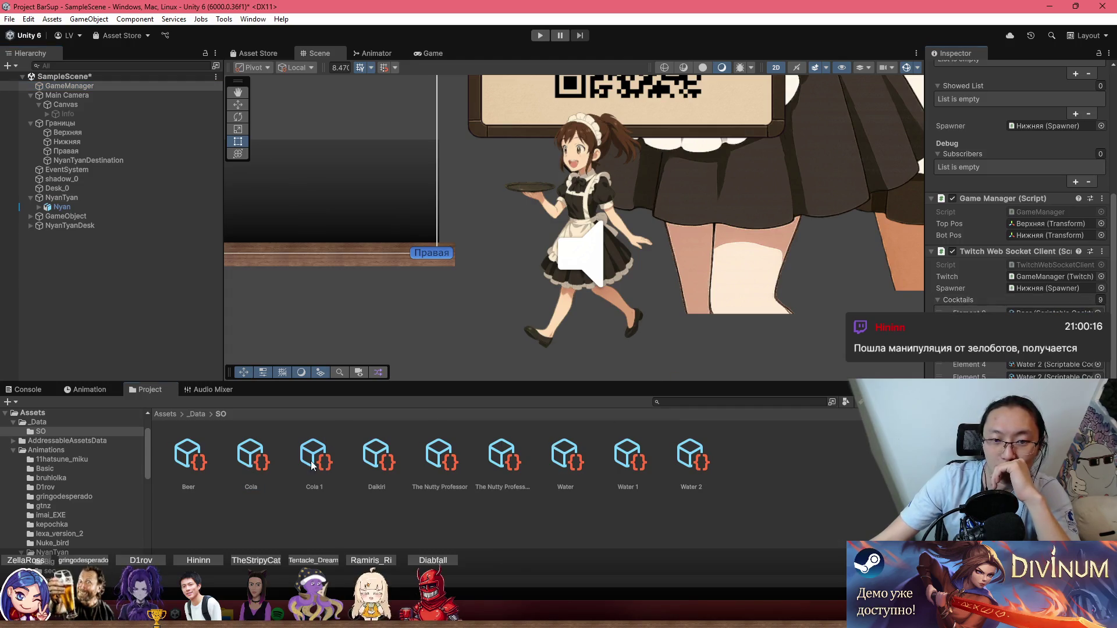
pyautogui.moveTo(1079, 281); pyautogui.dragTo(1024, 301)
pyautogui.scroll(-5, 610, 239)
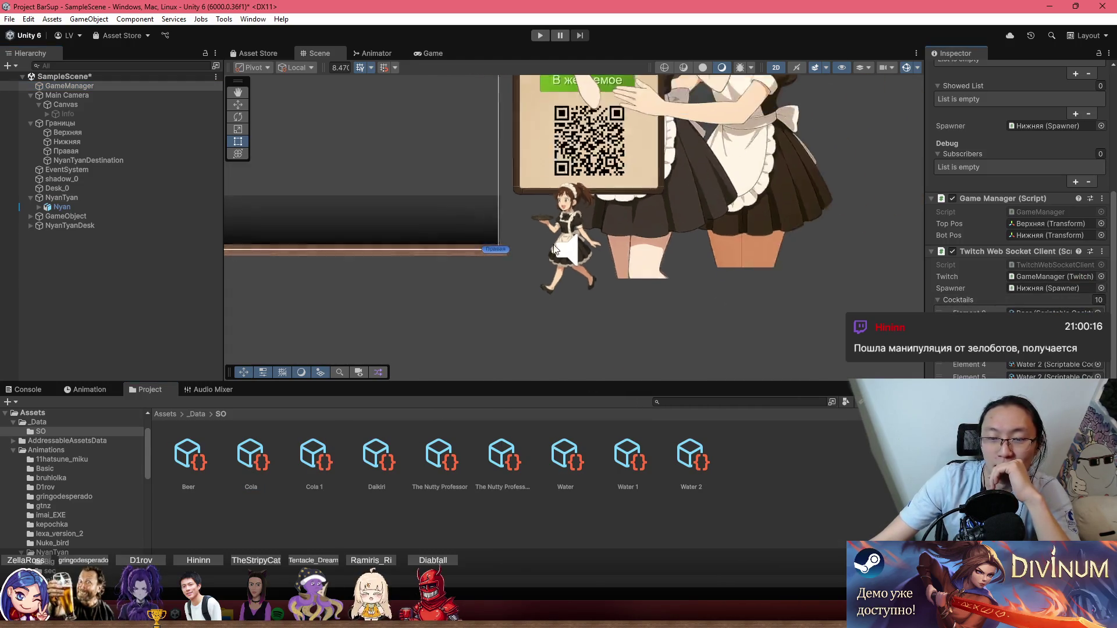
# Frame the scene, then enter Play mode for a test run and stop it.
pyautogui.press('f')
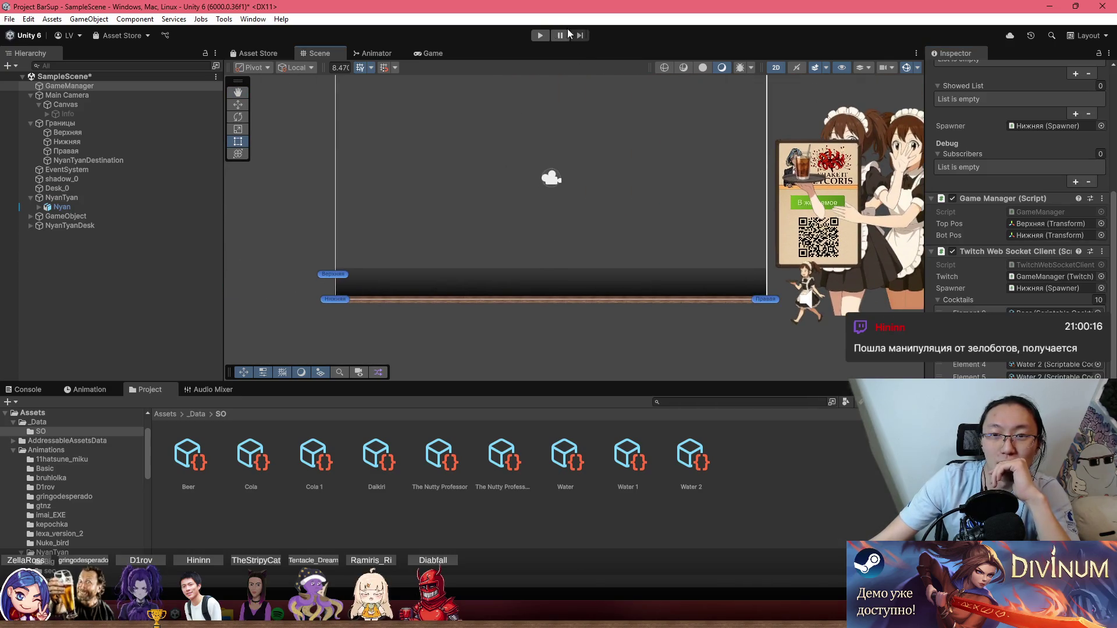
pyautogui.click(539, 36)
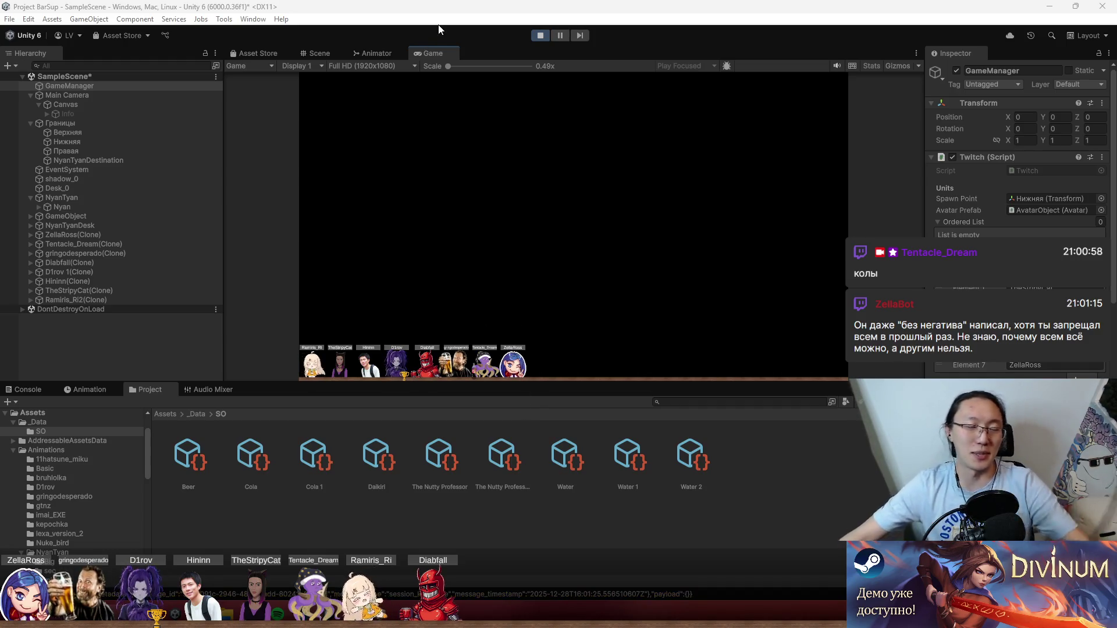
pyautogui.click(540, 35)
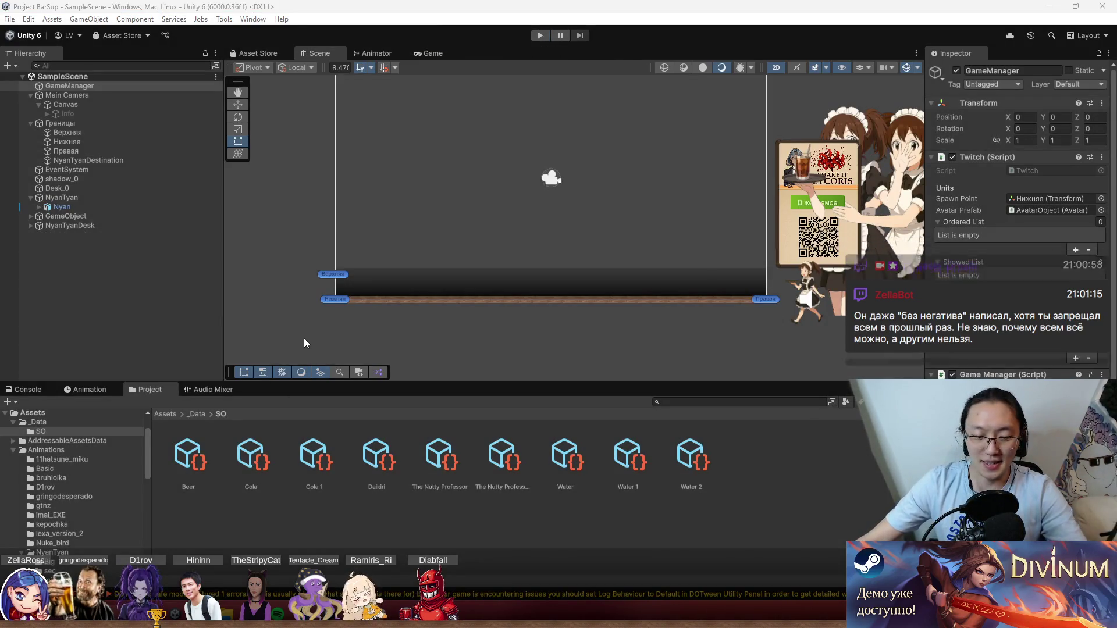
# Test-run the scene once more, stop it, and bring up the File menu.
pyautogui.click(539, 36)
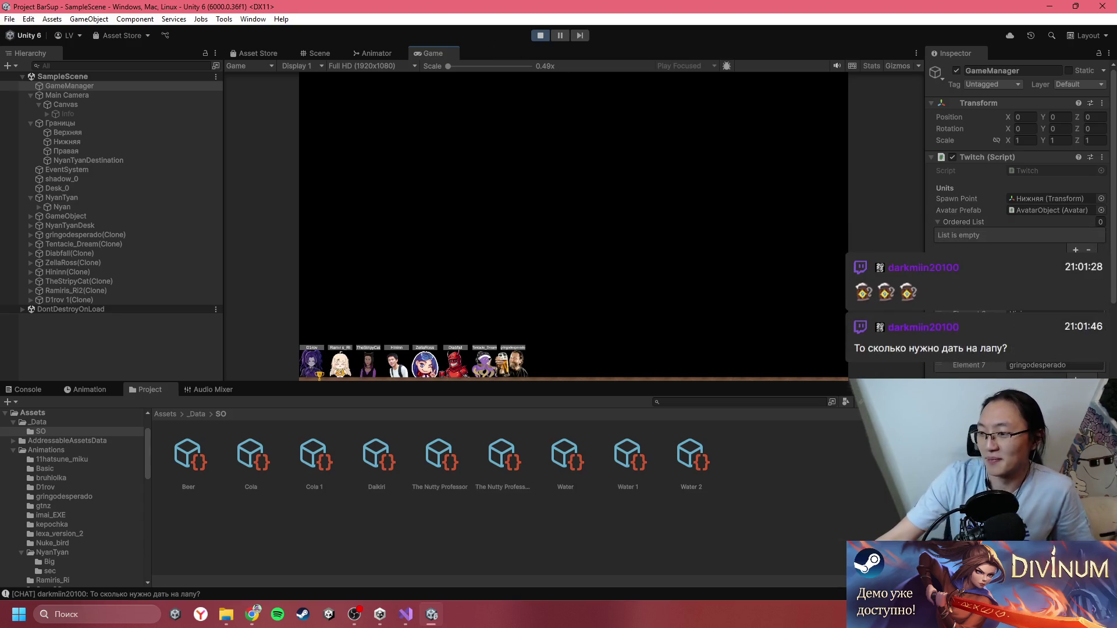
pyautogui.click(540, 35)
pyautogui.click(9, 19)
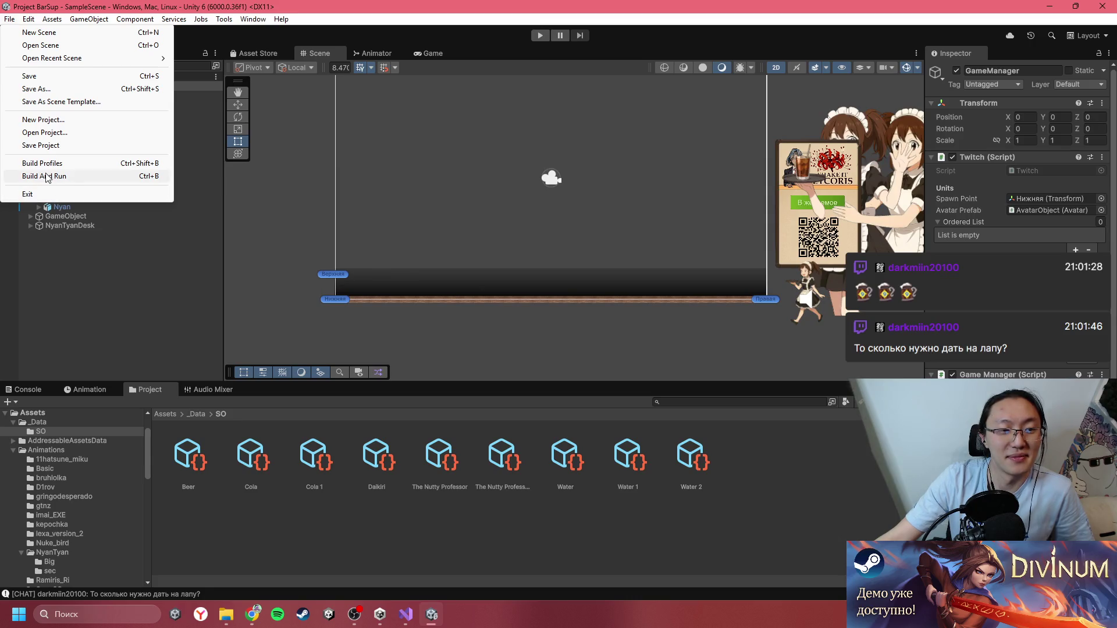
# Build and launch the game, then select the Cola 1 cocktail asset in Assets > _Data > SO.
pyautogui.click(47, 176)
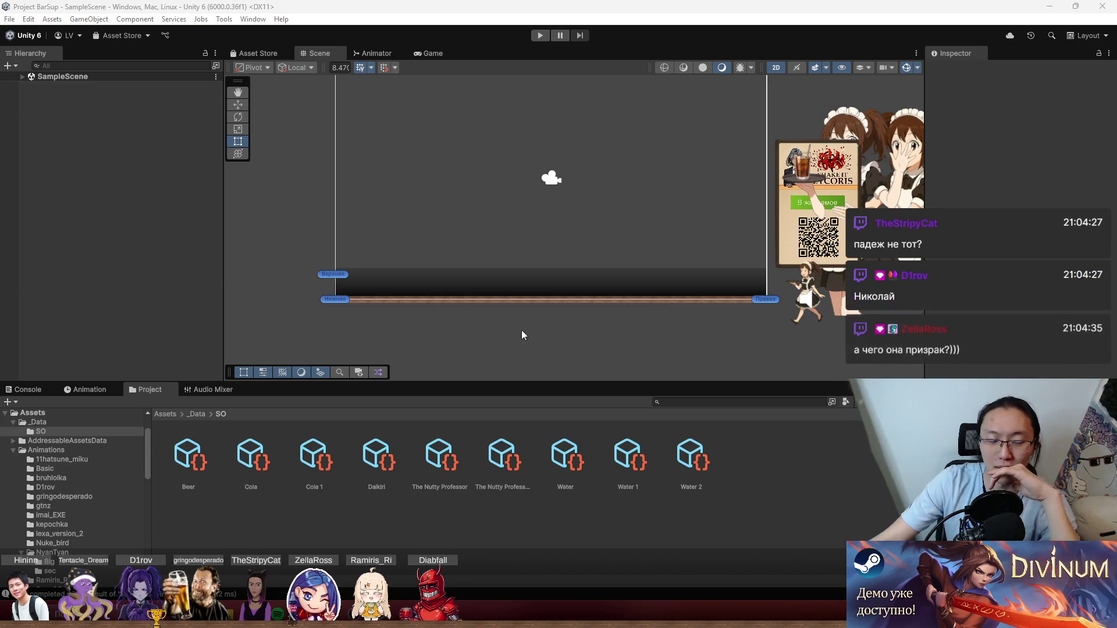
pyautogui.click(309, 467)
pyautogui.click(249, 466)
pyautogui.click(299, 466)
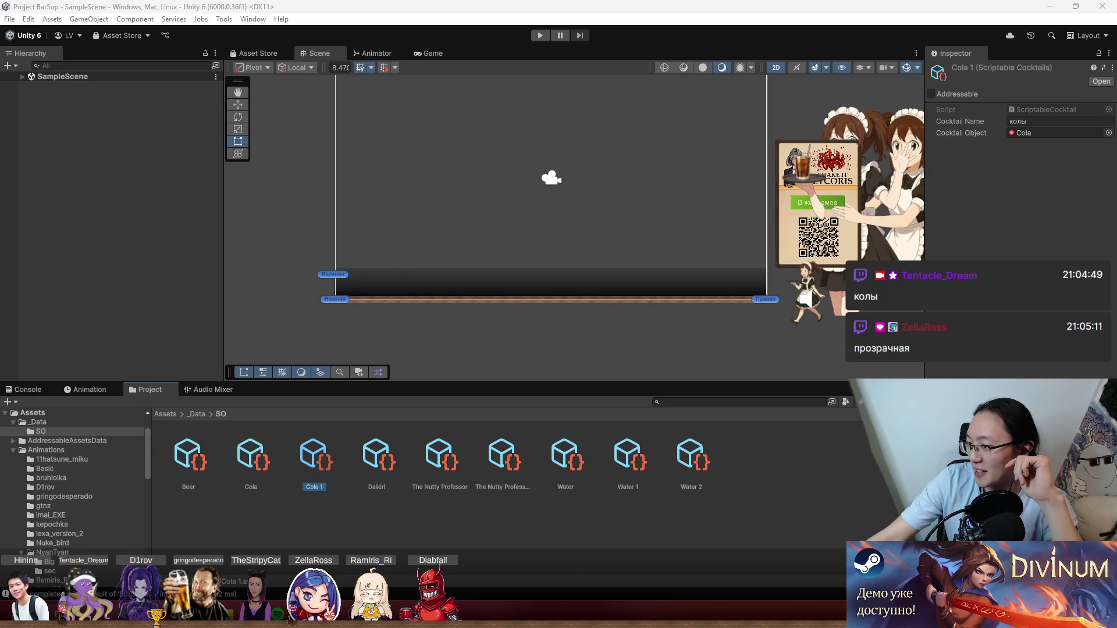
pyautogui.scroll(8, 804, 283)
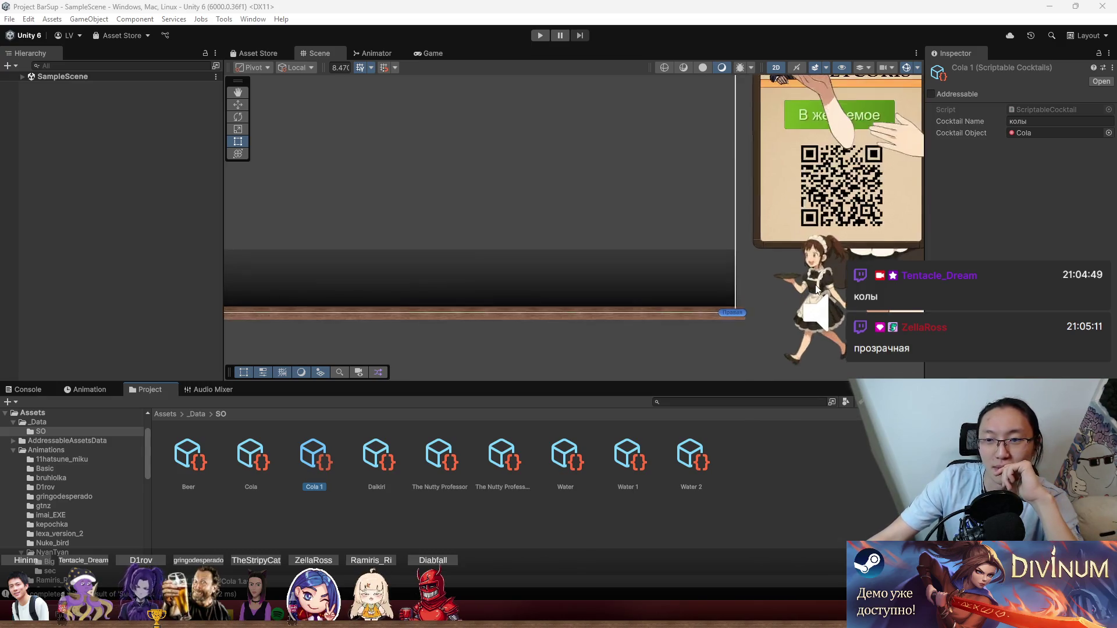
pyautogui.click(721, 275)
pyautogui.scroll(3, 533, 269)
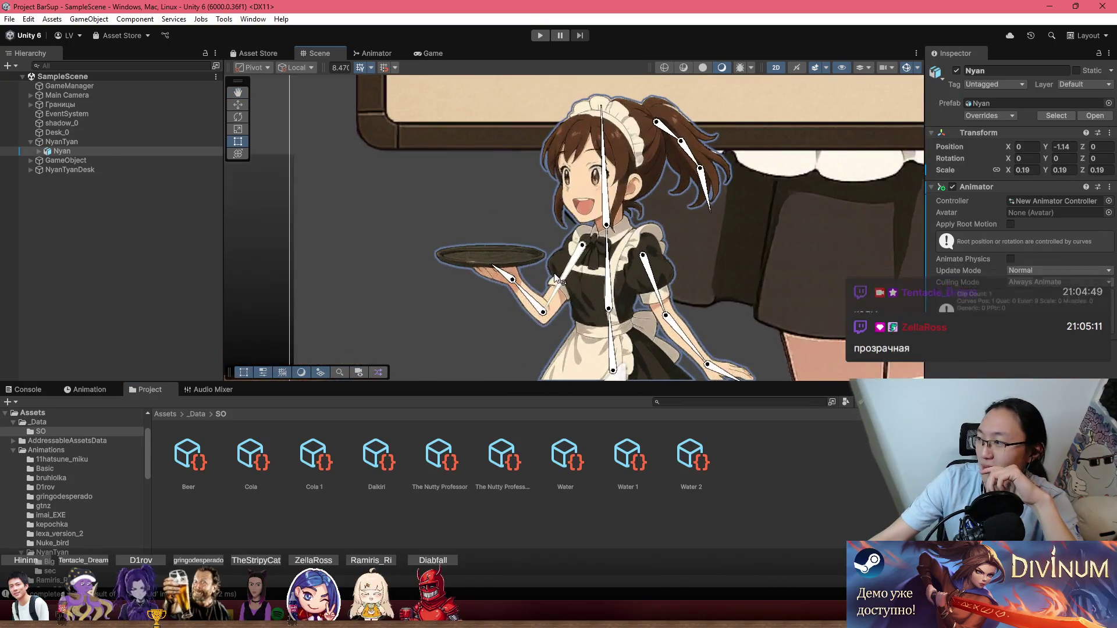
pyautogui.scroll(-5, 553, 284)
pyautogui.scroll(-3, 553, 284)
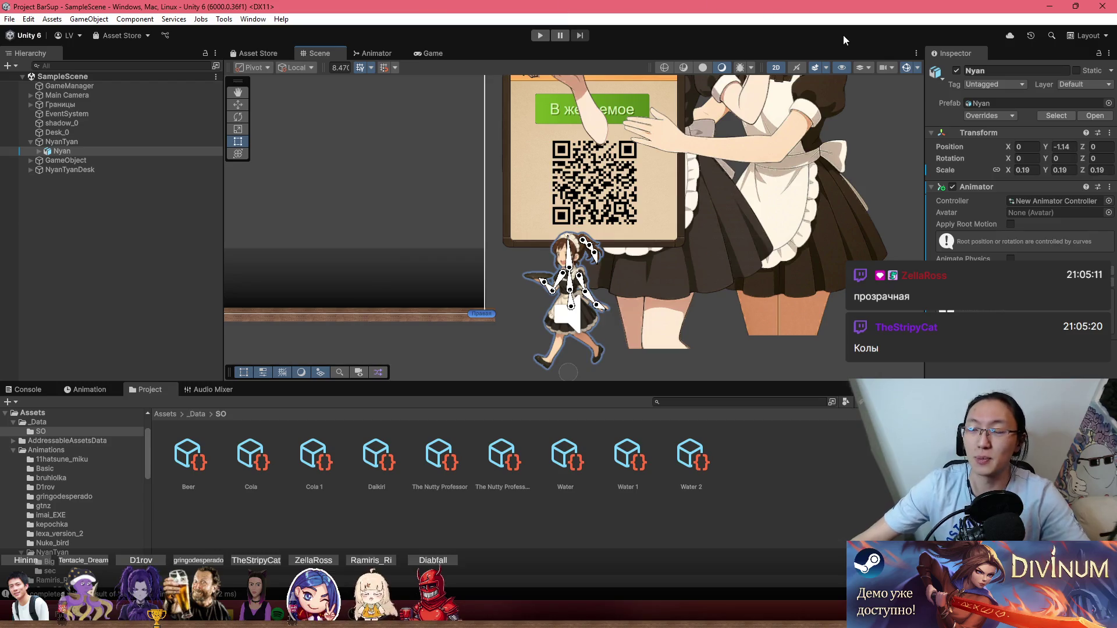
pyautogui.click(1103, 17)
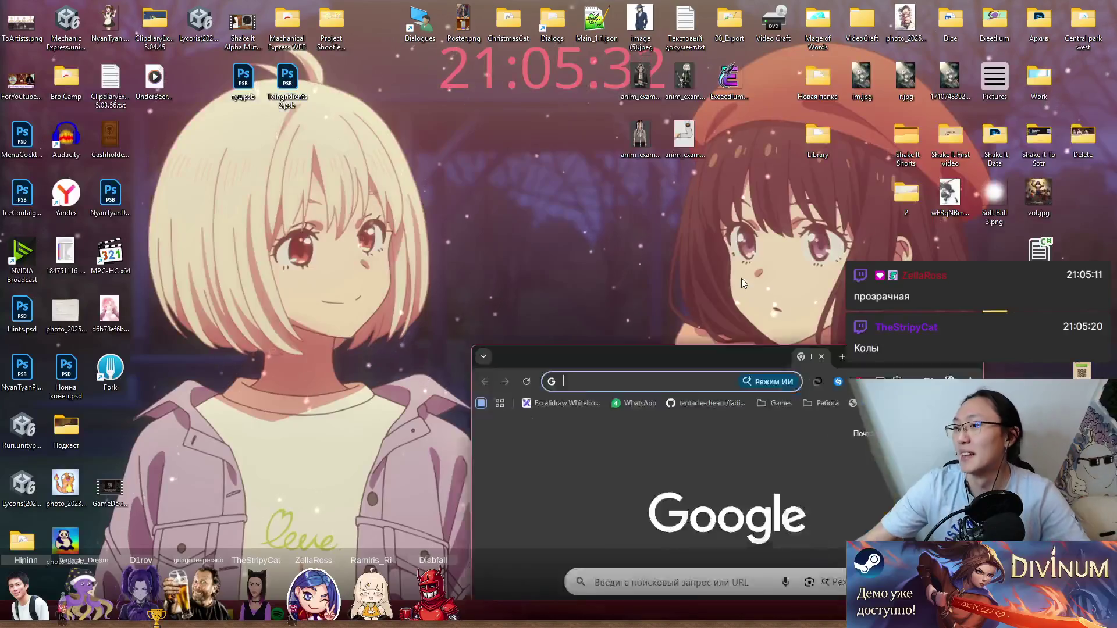
# Enter twitch.tv in Chrome's address bar to load the Twitch home page.
pyautogui.write('ец')
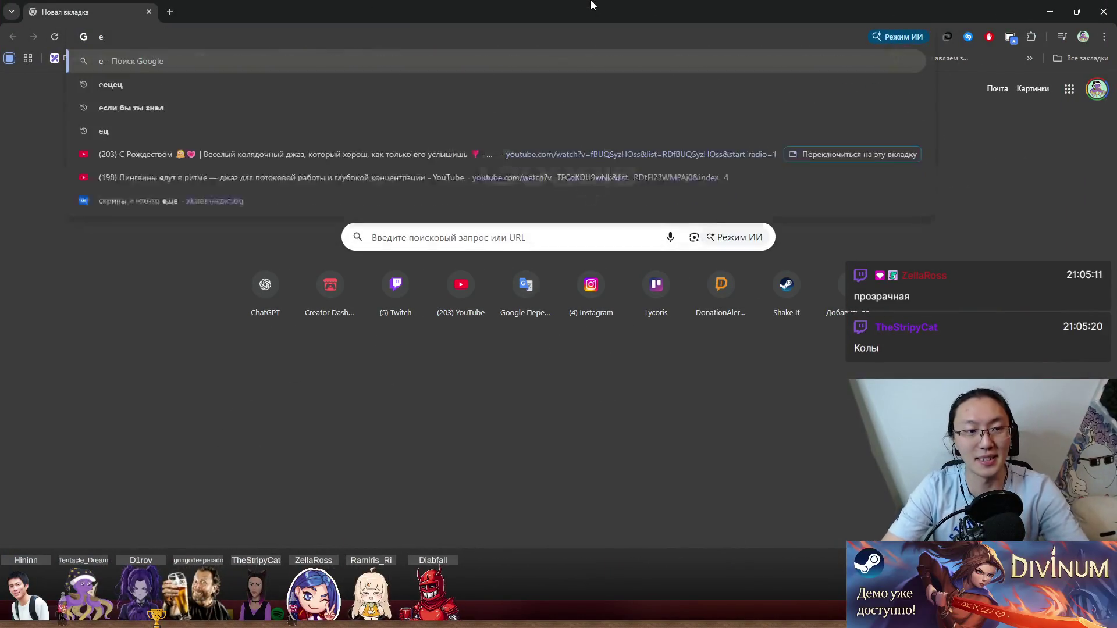
pyautogui.press('Return')
pyautogui.click(521, 26)
pyautogui.write('twitch.tv')
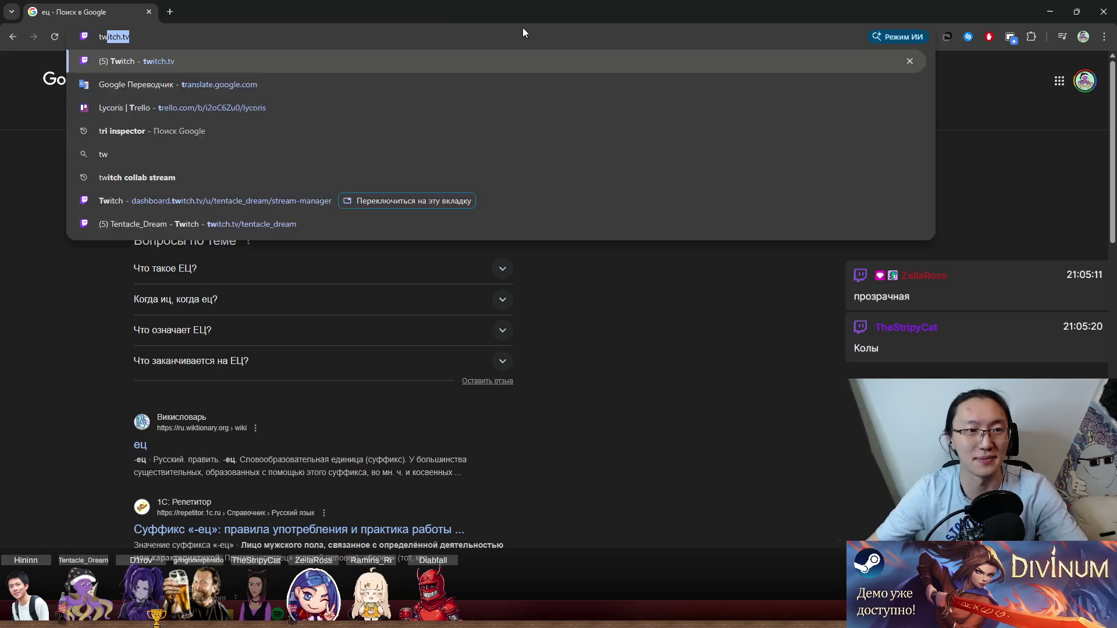
pyautogui.press('Return')
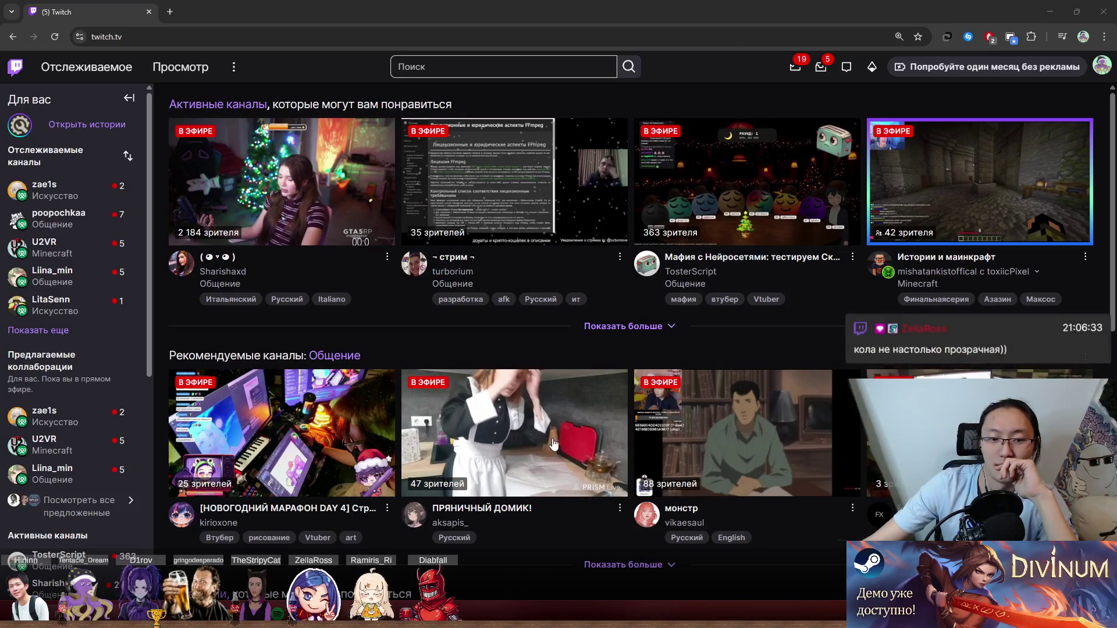
# Minimize Chrome, restore Unity Hub and launch Project BarSup.
pyautogui.click(1054, 13)
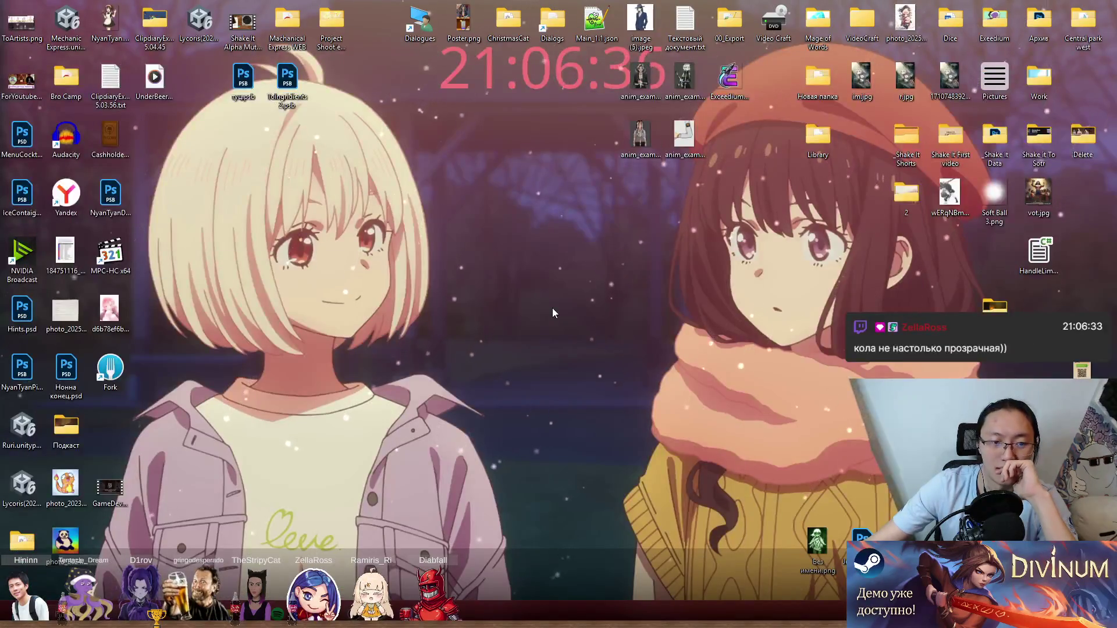
pyautogui.moveTo(297, 618)
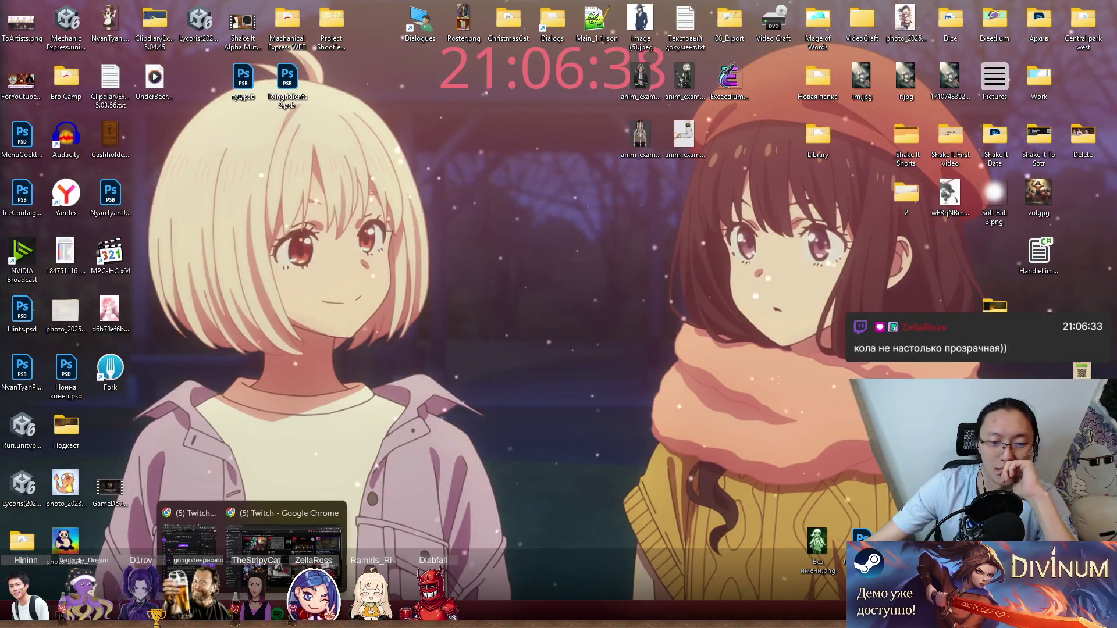
pyautogui.click(197, 523)
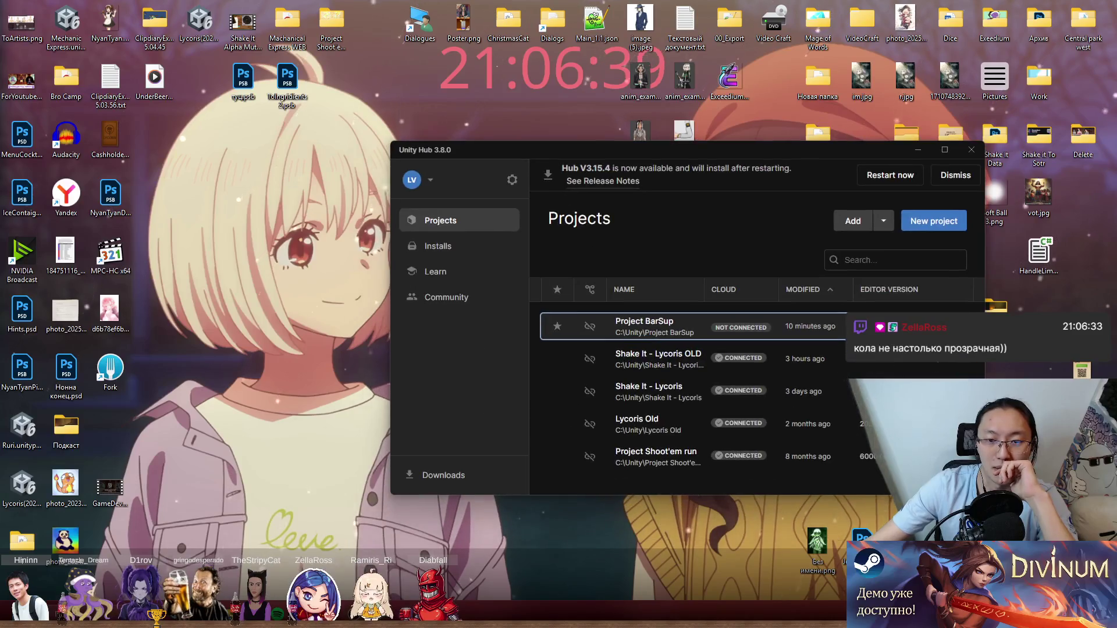
pyautogui.click(644, 331)
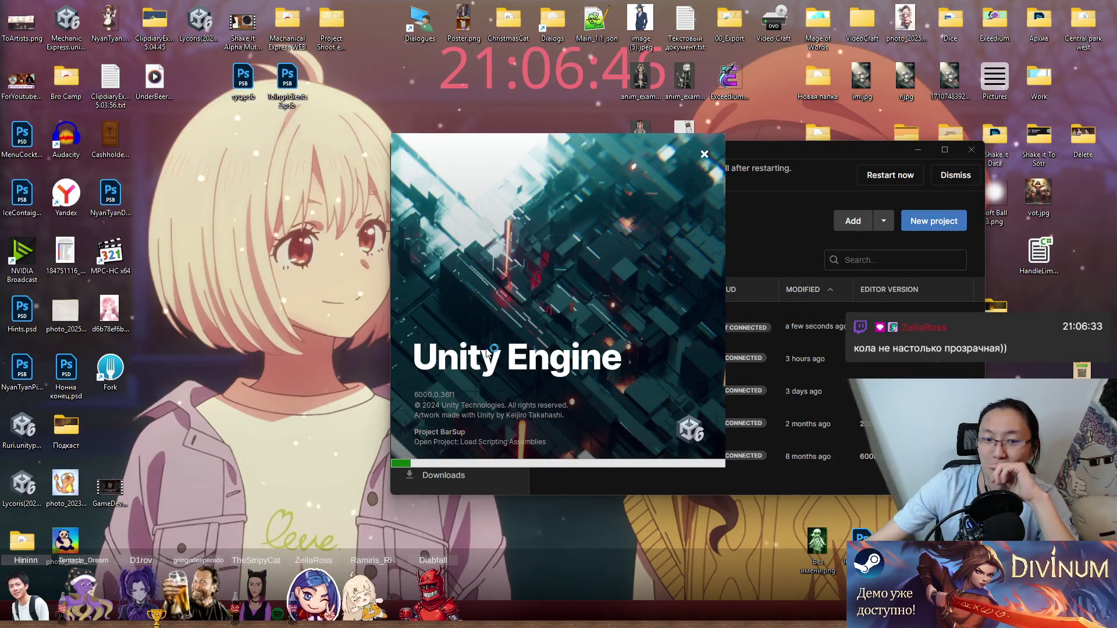
# Open a followed channel's live stream on Twitch, pause it, and close its tab.
pyautogui.moveTo(251, 618)
pyautogui.click(192, 576)
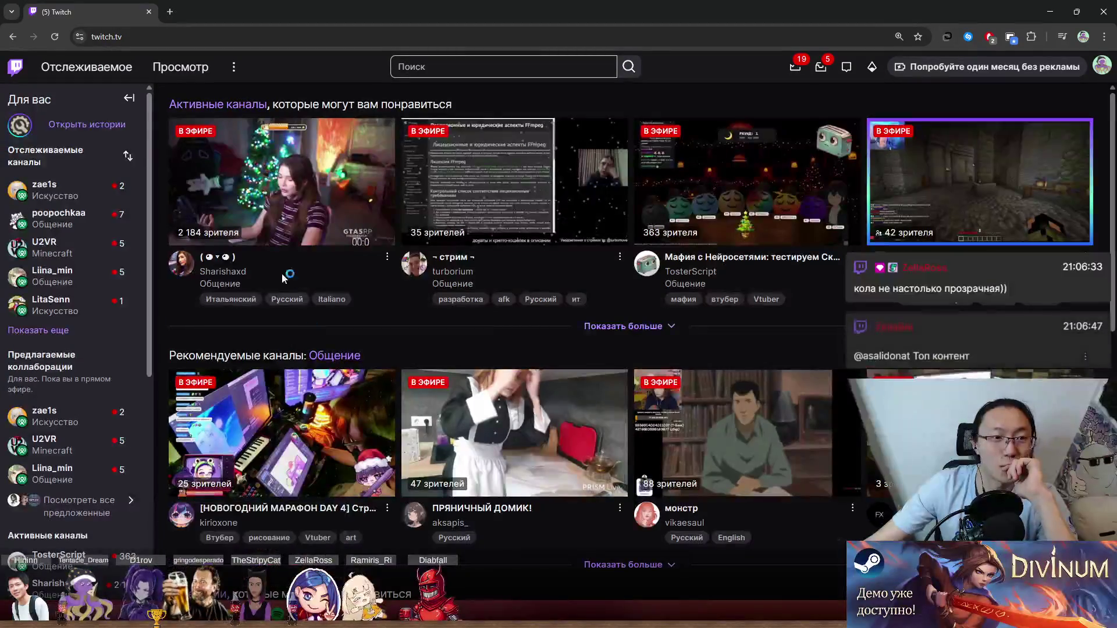
pyautogui.click(62, 331)
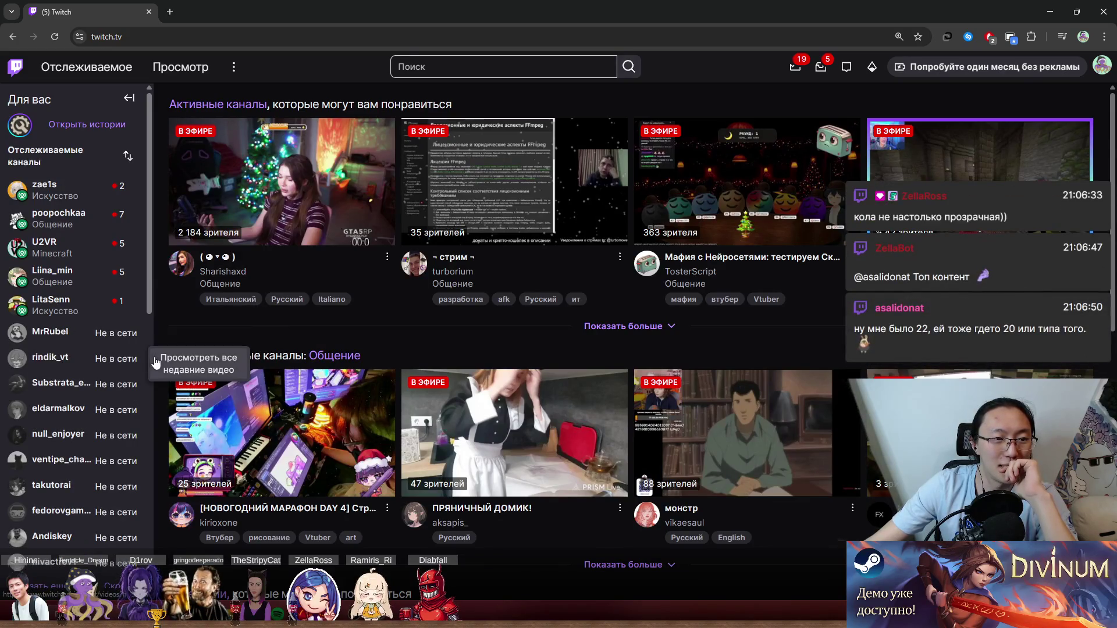
pyautogui.moveTo(86, 282)
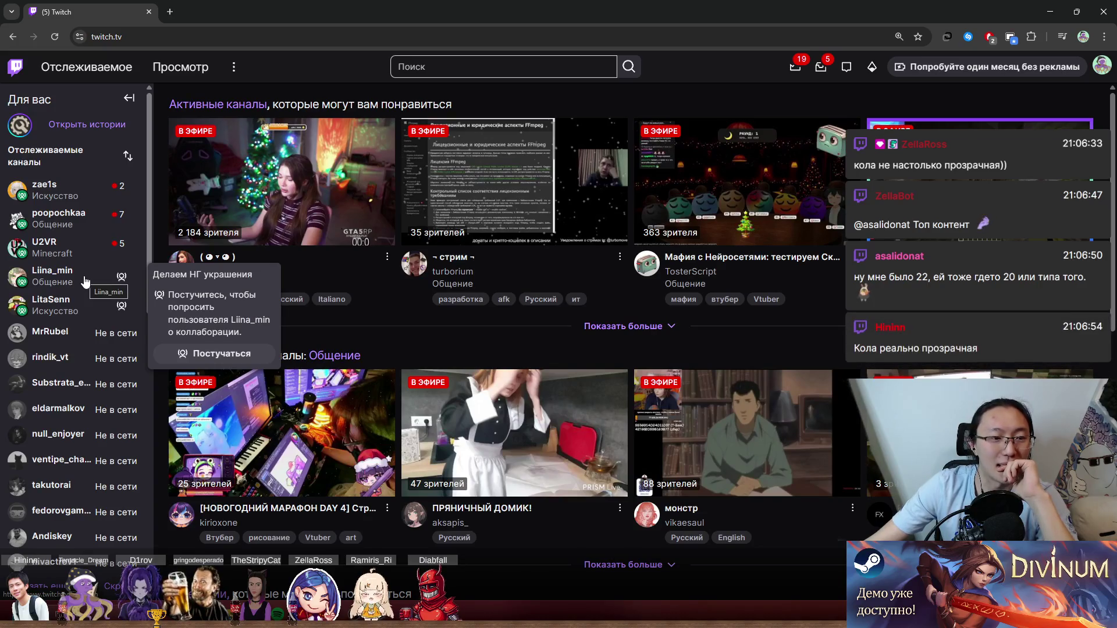
pyautogui.click(87, 275)
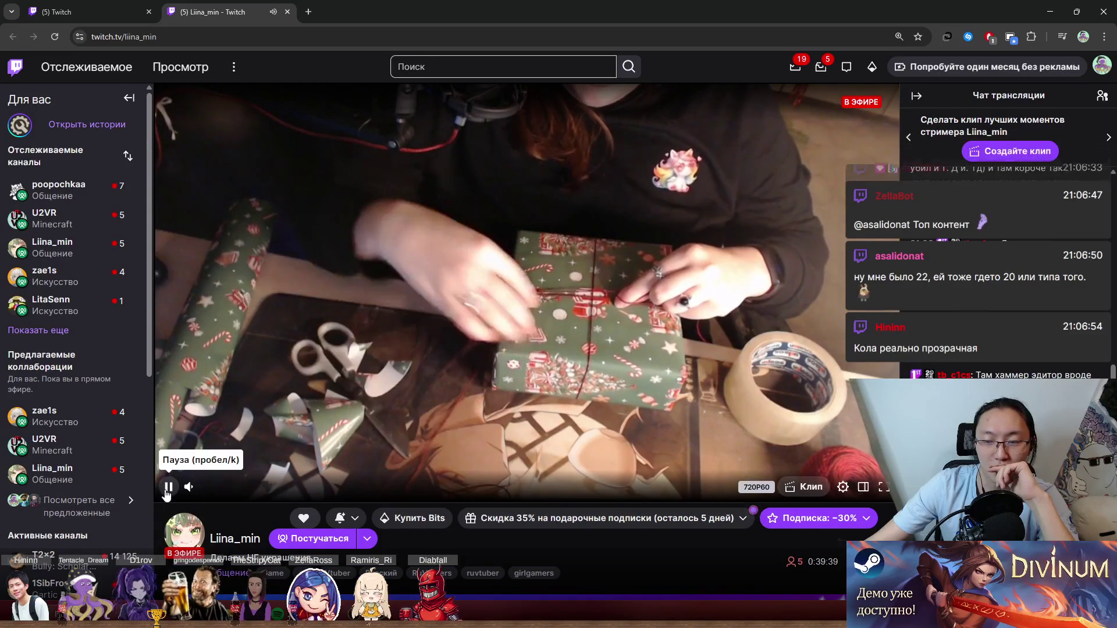
pyautogui.click(168, 487)
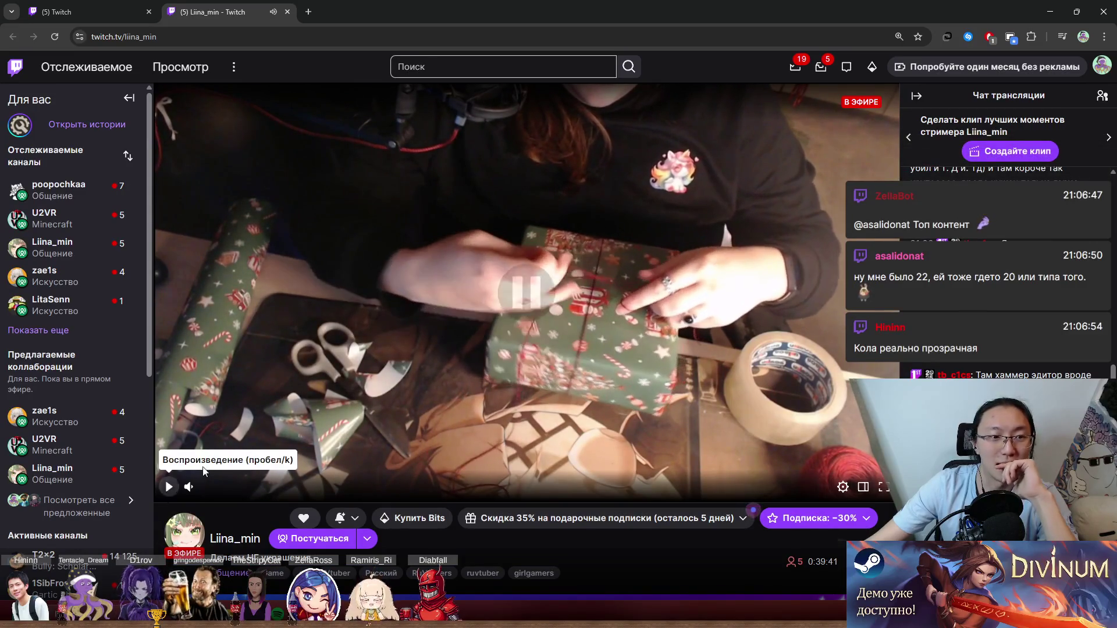
pyautogui.click(286, 13)
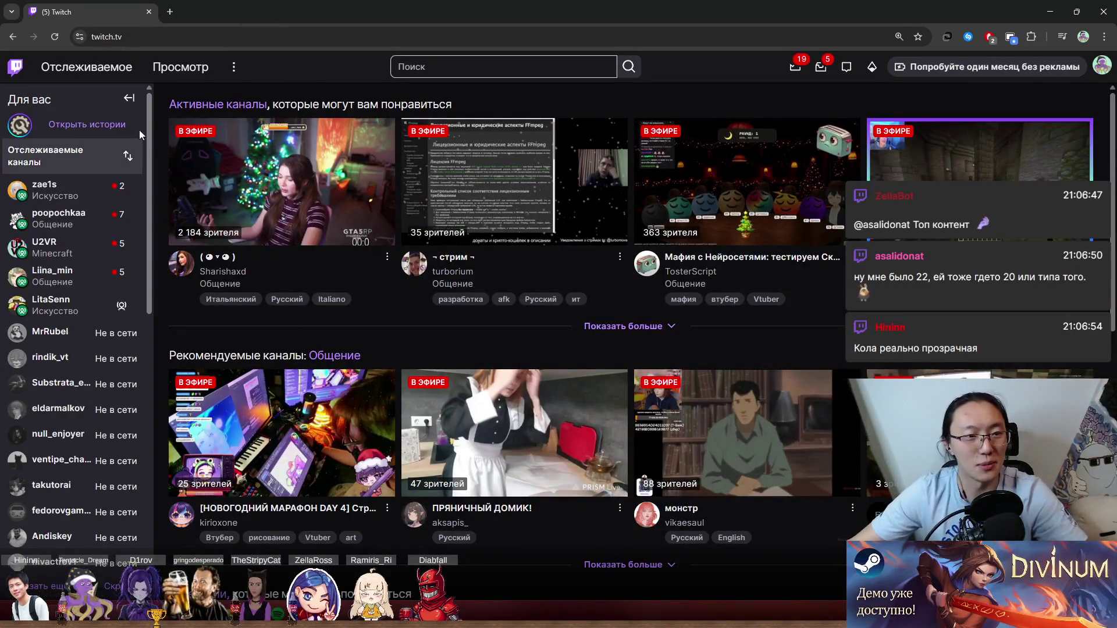
# Browse Twitch's Software and Game Development category, then return to the Unity editor.
pyautogui.click(194, 72)
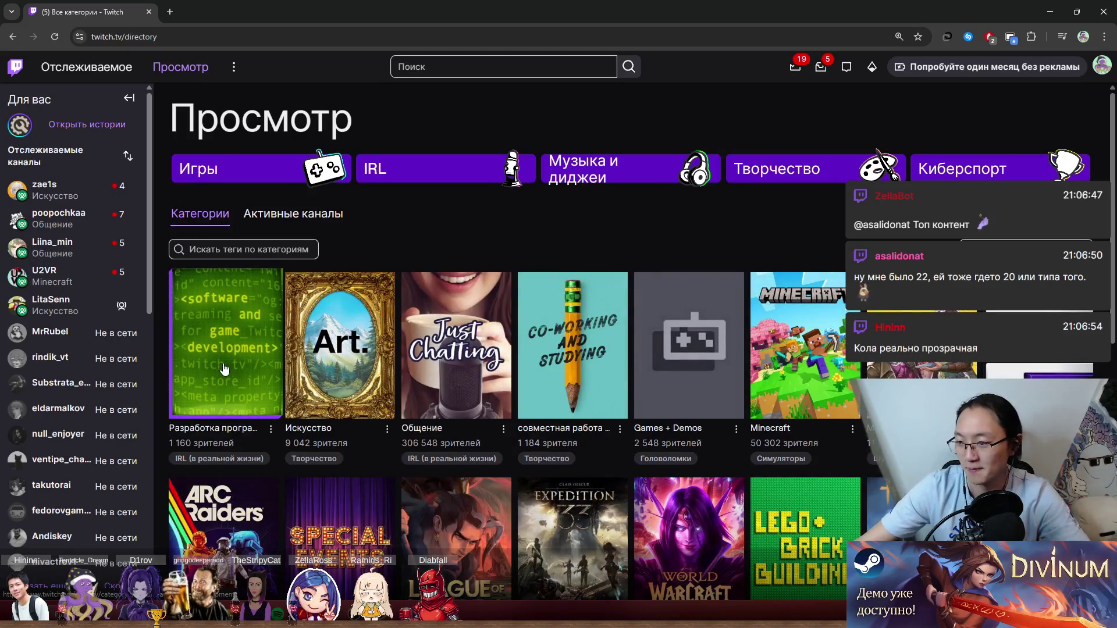
pyautogui.click(224, 369)
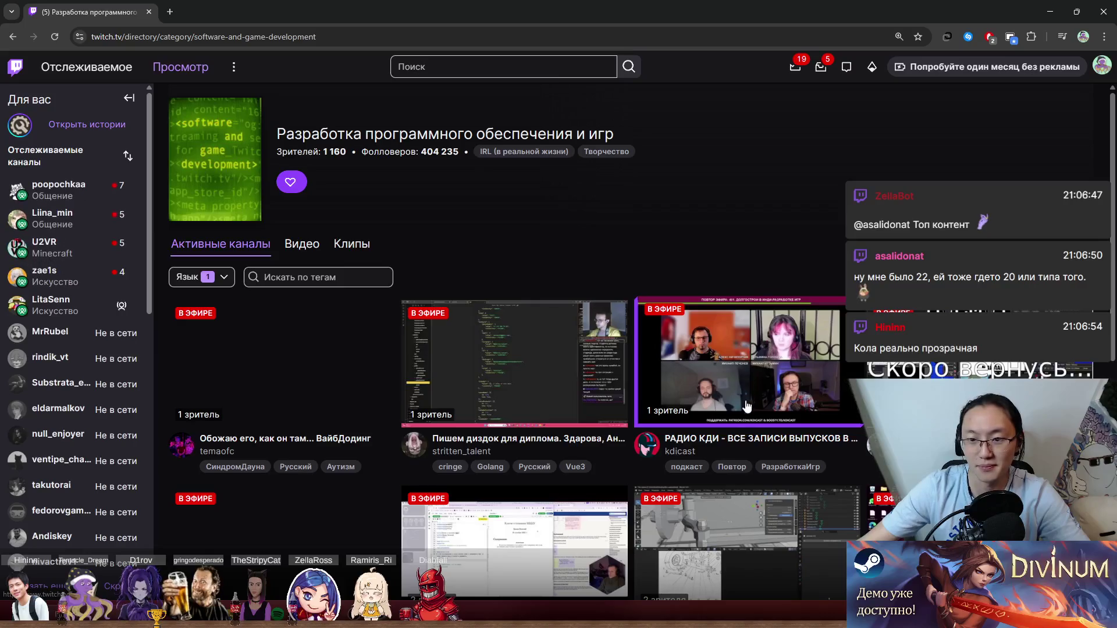
pyautogui.scroll(-8, 747, 405)
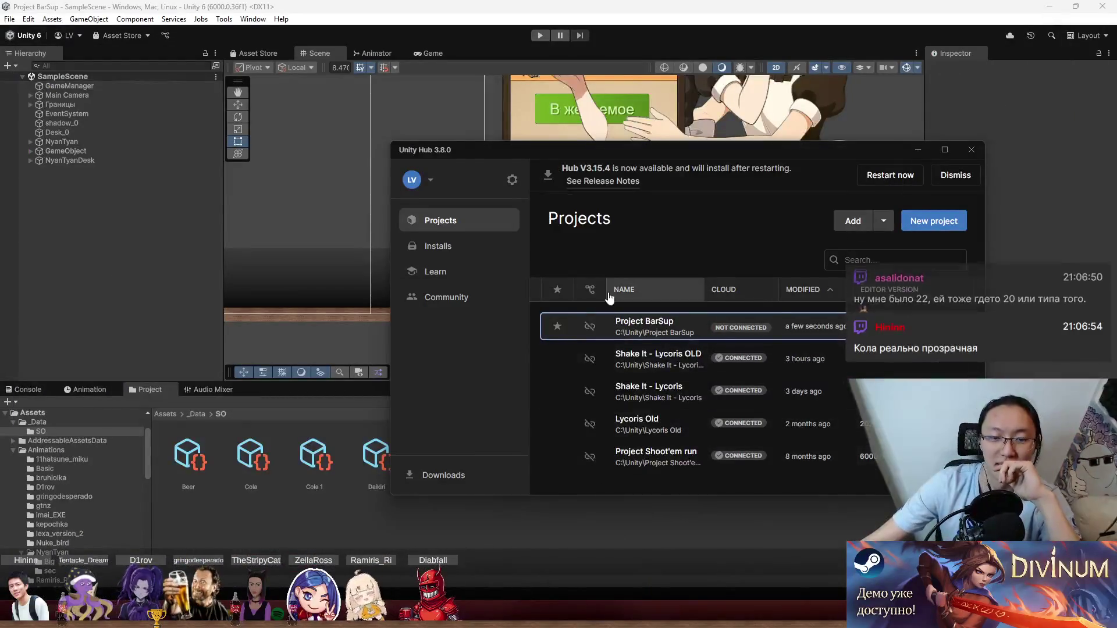
pyautogui.click(628, 545)
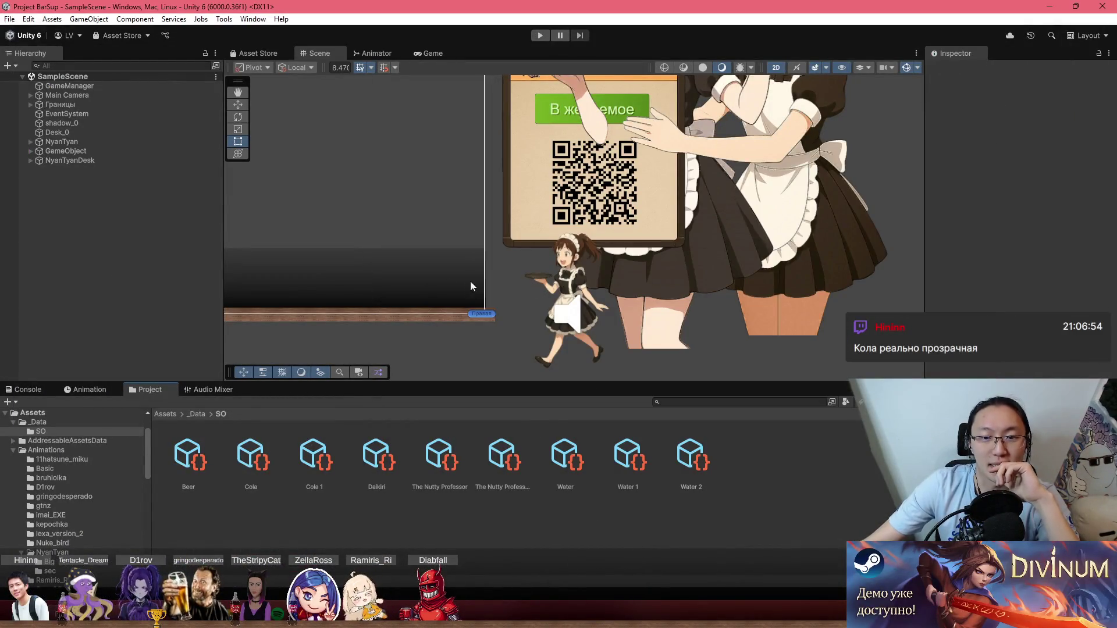
# Open Assets > Sprites > Cocktails and drag the Cola sprite into the scene.
pyautogui.click(172, 414)
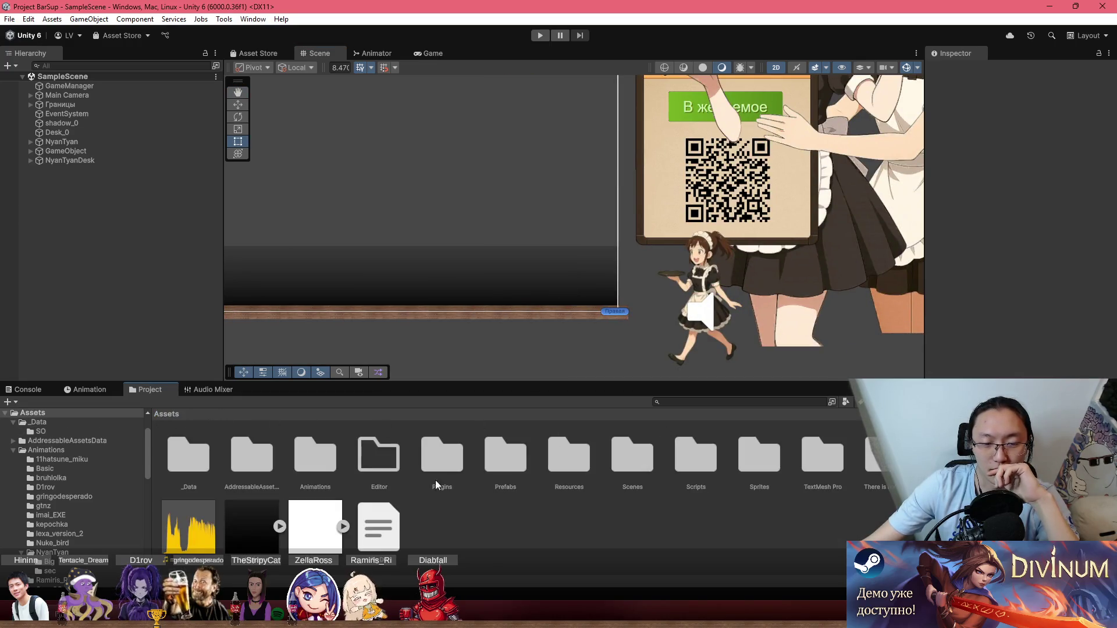
pyautogui.doubleClick(757, 458)
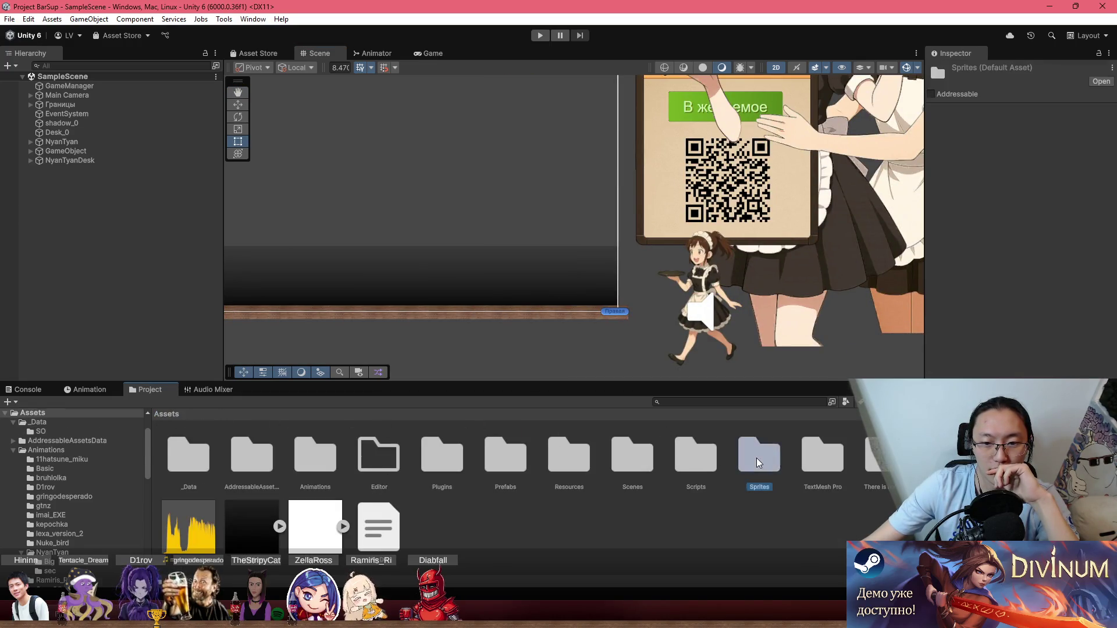
pyautogui.doubleClick(249, 466)
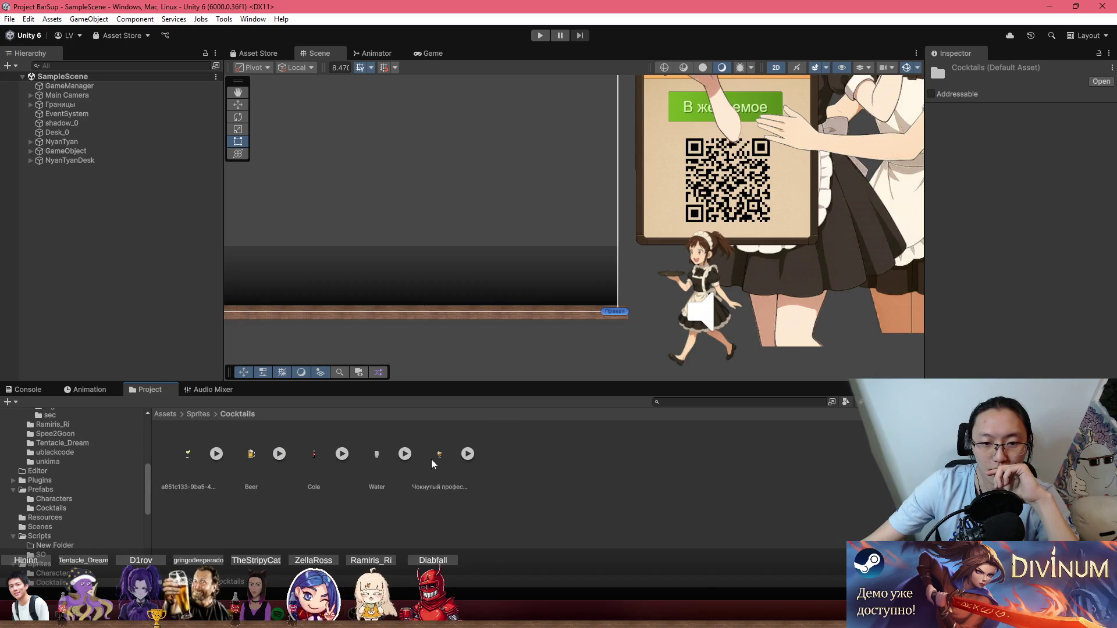
pyautogui.moveTo(323, 469)
pyautogui.mouseDown()
pyautogui.moveTo(576, 261)
pyautogui.moveTo(574, 126)
pyautogui.moveTo(546, 316)
pyautogui.moveTo(573, 233)
pyautogui.moveTo(690, 235)
pyautogui.mouseUp()
# Set the Cola bottle's order in layer to 245 and move it beside the waitress.
pyautogui.scroll(-5, 546, 316)
pyautogui.moveTo(964, 297); pyautogui.dragTo(1024, 295)
pyautogui.scroll(2, 759, 253)
pyautogui.moveTo(669, 251)
pyautogui.mouseDown()
pyautogui.moveTo(591, 208)
pyautogui.moveTo(611, 222)
pyautogui.mouseUp()
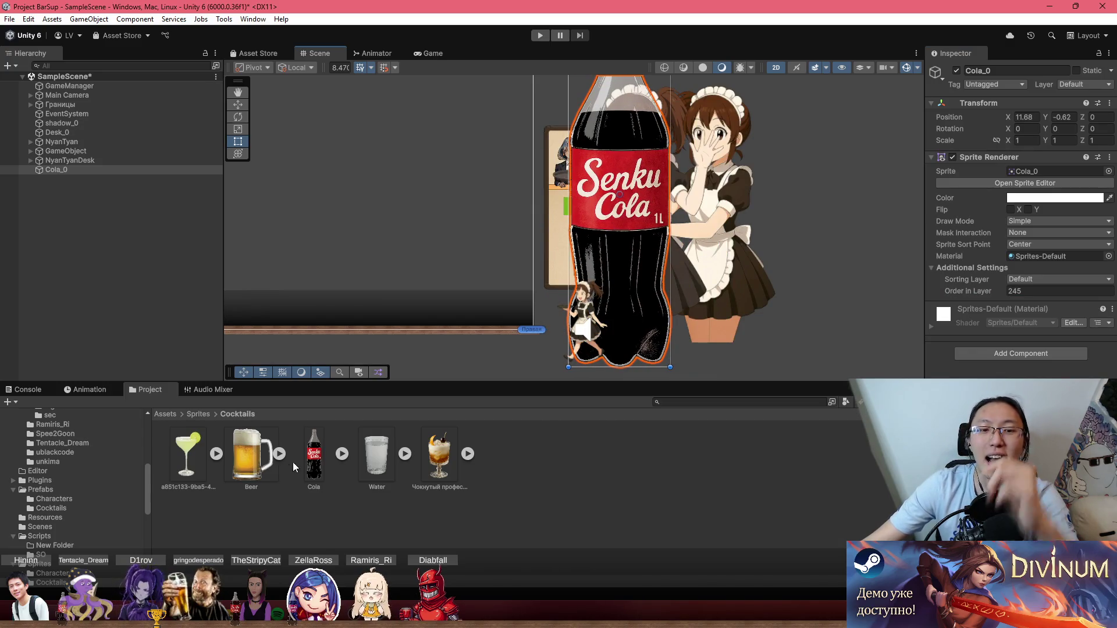
# Delete the Cola_0 object and select the Cola sprite to show its import settings.
pyautogui.click(119, 170)
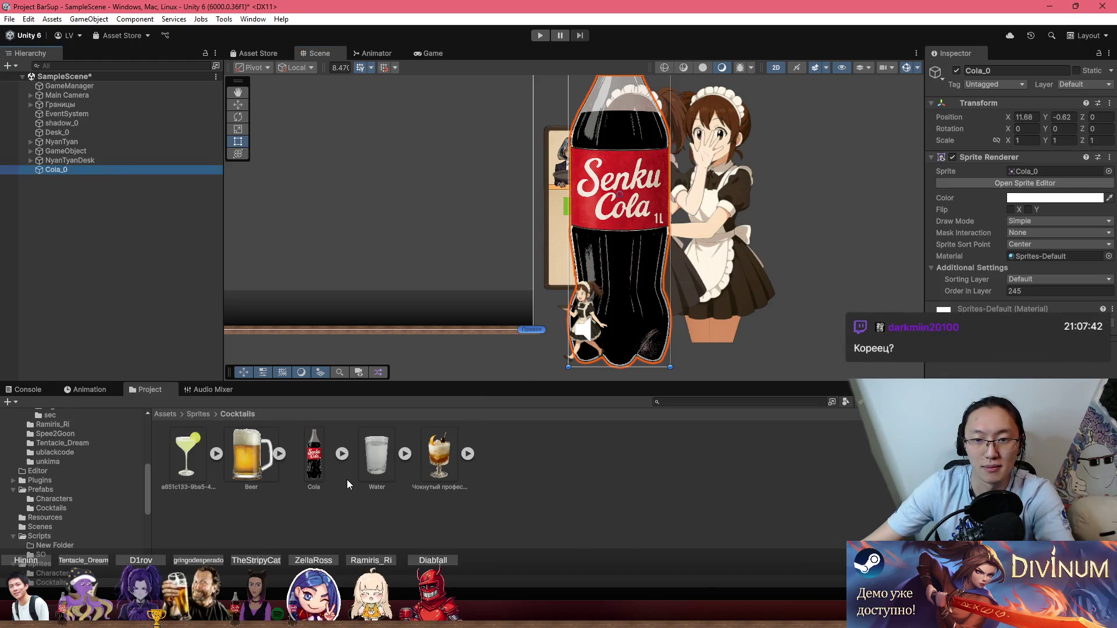
pyautogui.press('Delete')
pyautogui.click(316, 472)
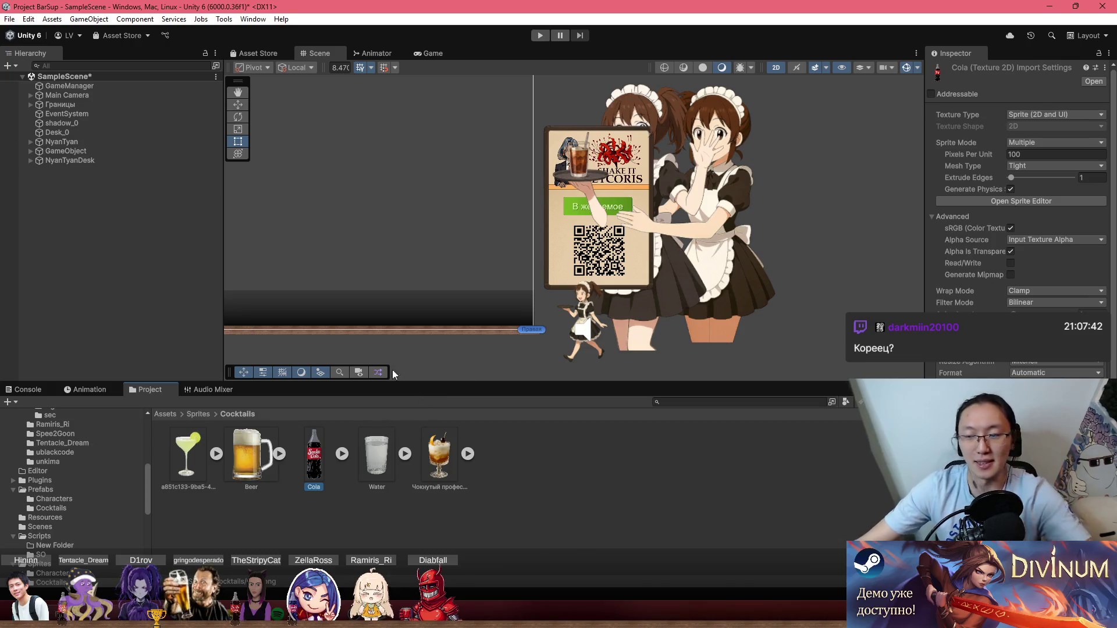
# Open the Cola prefab from Assets > Prefabs > Cocktails in Prefab Mode.
pyautogui.click(201, 415)
pyautogui.click(168, 414)
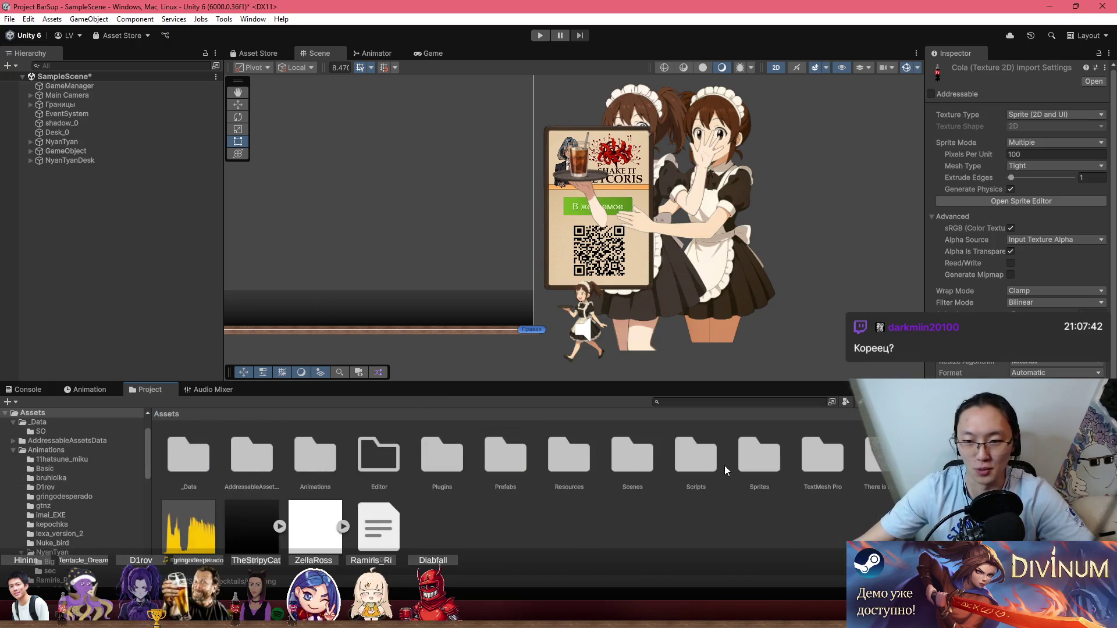
pyautogui.click(574, 466)
pyautogui.doubleClick(507, 467)
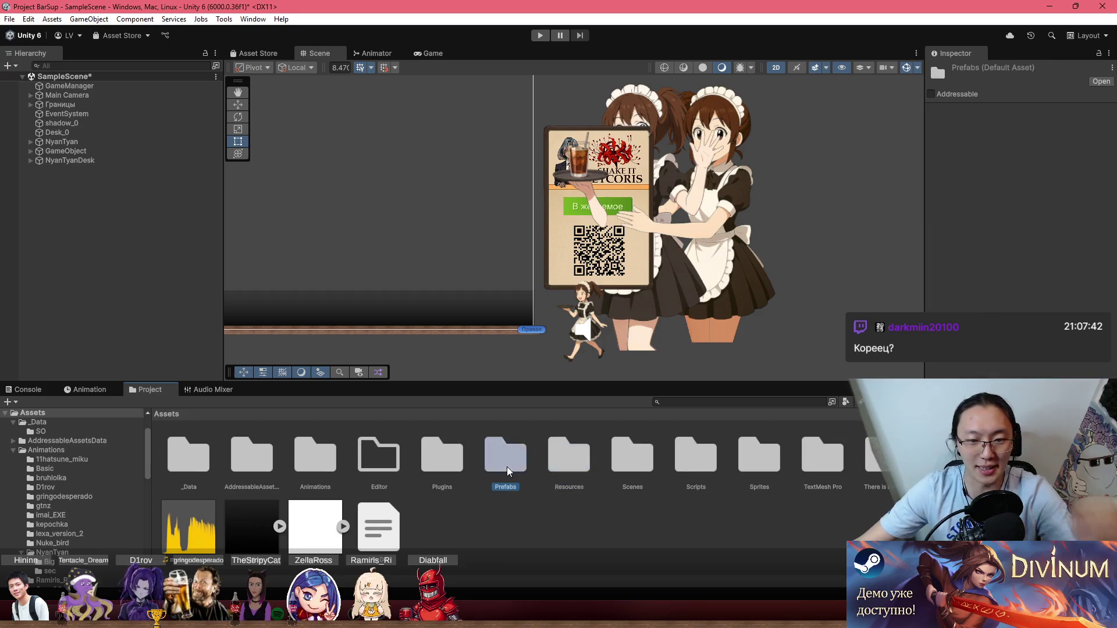
pyautogui.click(200, 462)
pyautogui.doubleClick(250, 457)
pyautogui.rightClick(254, 459)
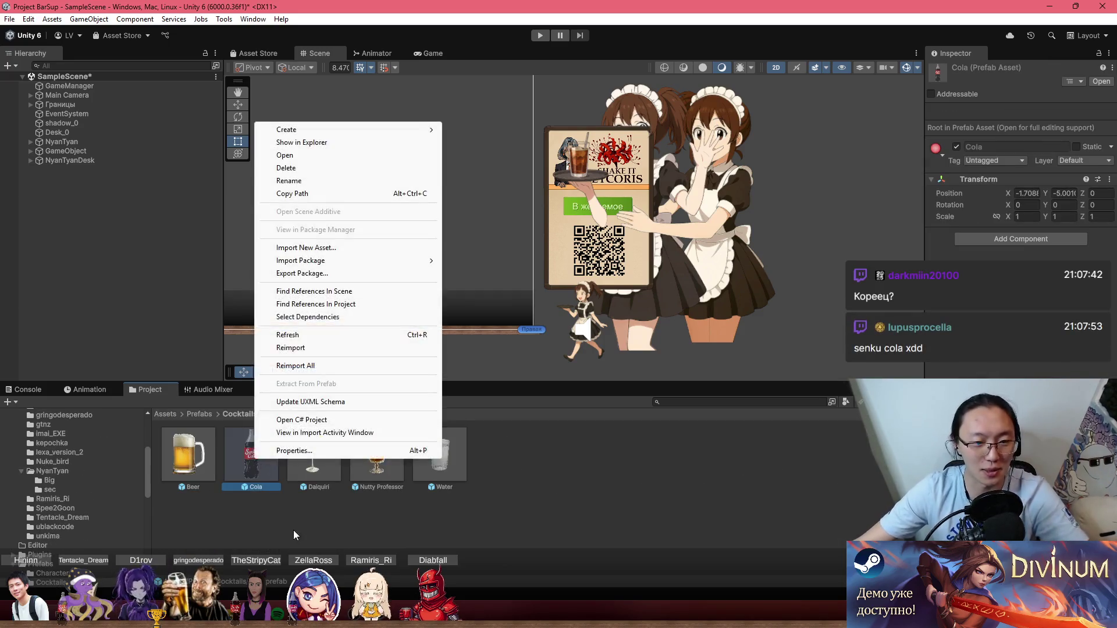
pyautogui.click(260, 466)
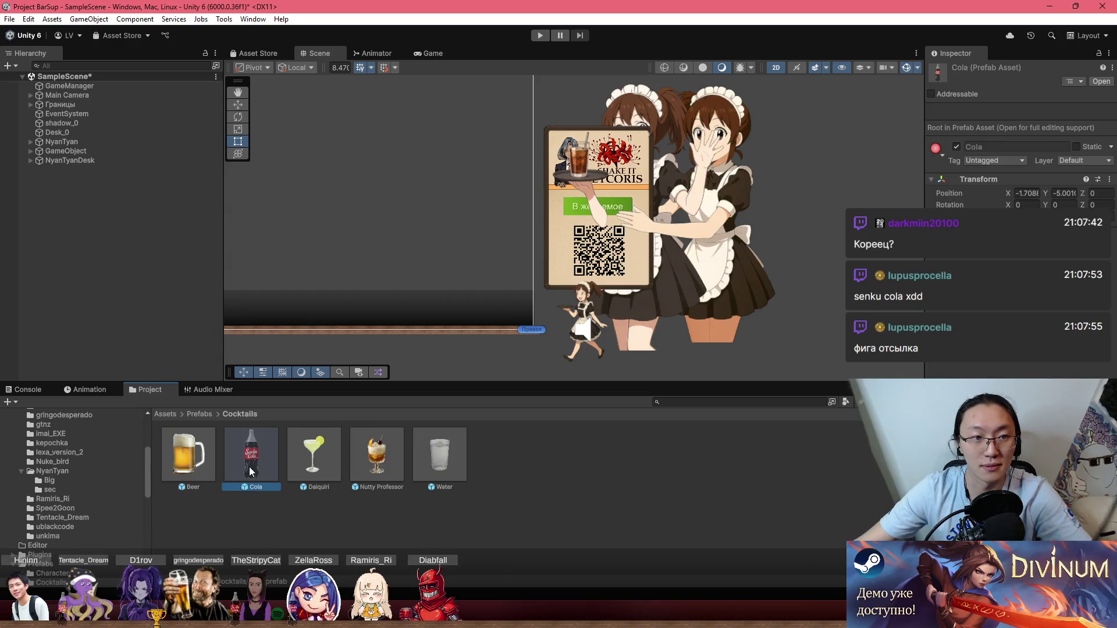
pyautogui.doubleClick(251, 470)
# Reset the pic object's Sprite Renderer colour to white and return to SampleScene.
pyautogui.click(58, 101)
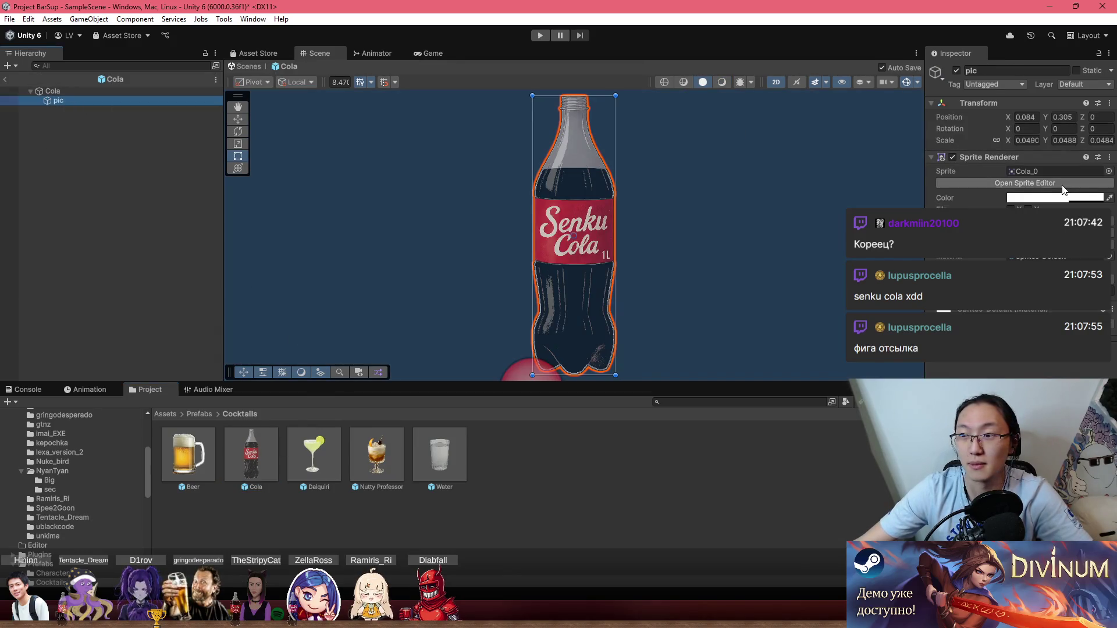
pyautogui.click(1061, 184)
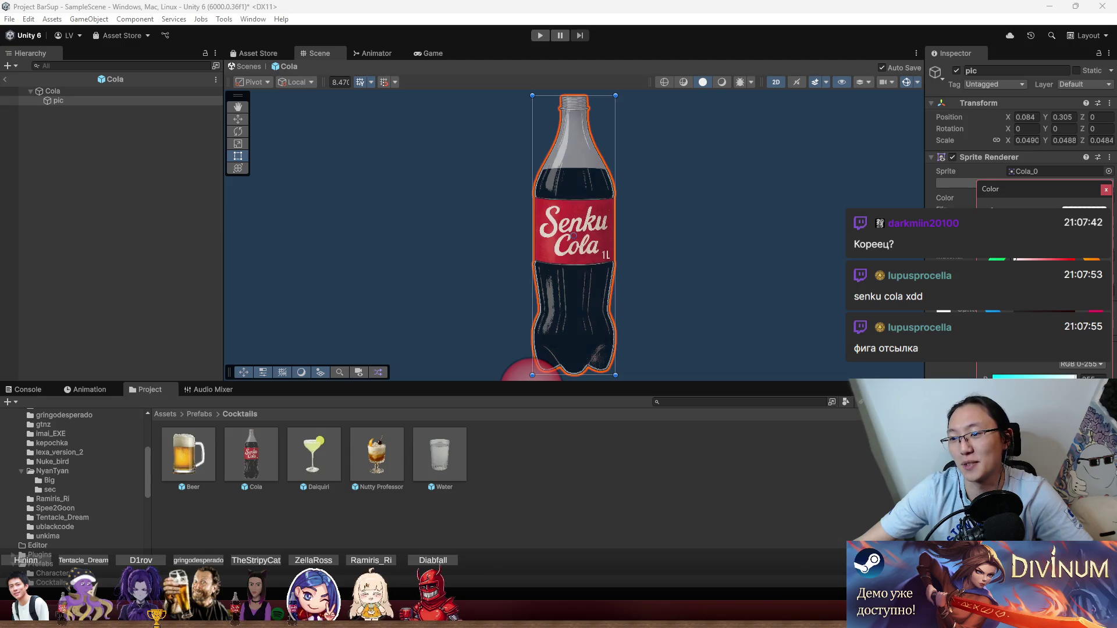
pyautogui.click(1041, 261)
pyautogui.click(1103, 192)
pyautogui.click(107, 219)
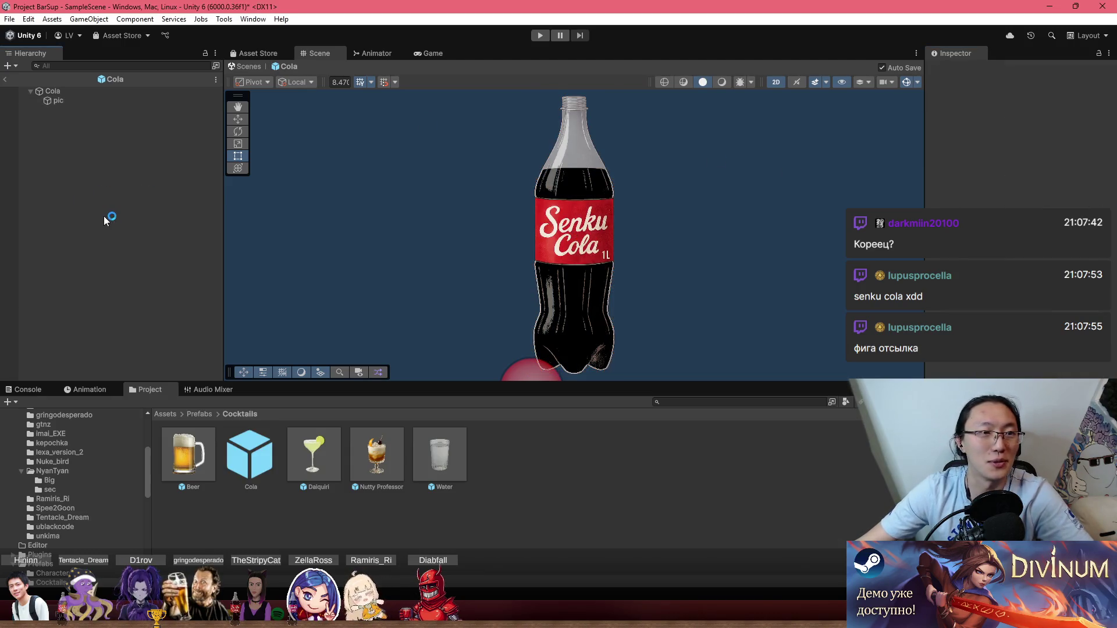
pyautogui.click(5, 79)
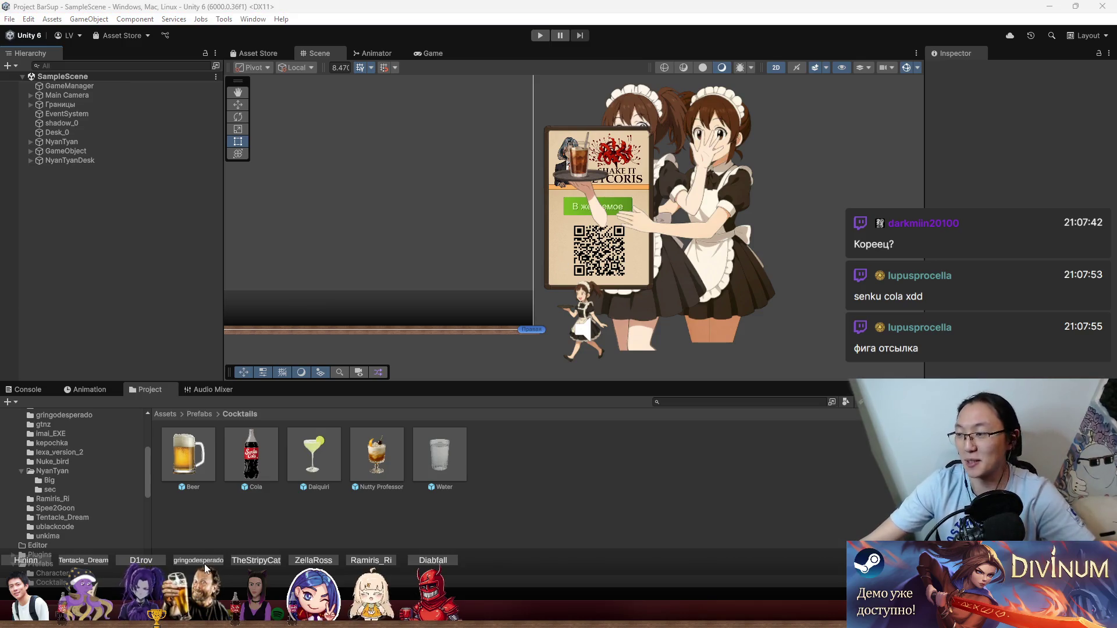
pyautogui.click(188, 523)
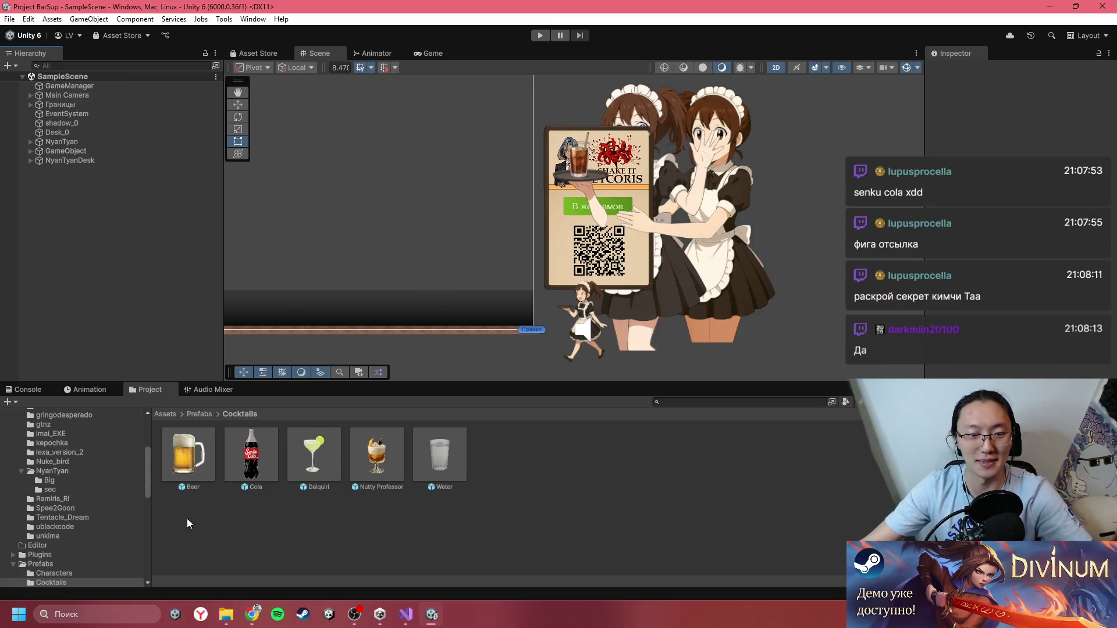
# Close the Unity editor and bring the Twitch Chrome window back to the front.
pyautogui.click(177, 618)
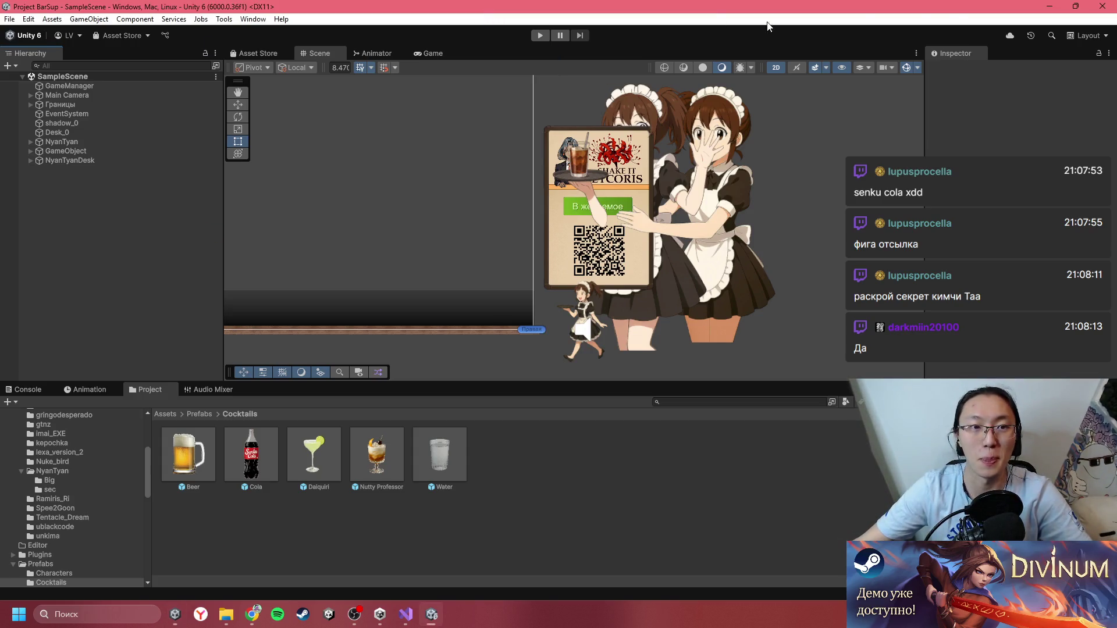
pyautogui.click(1101, 6)
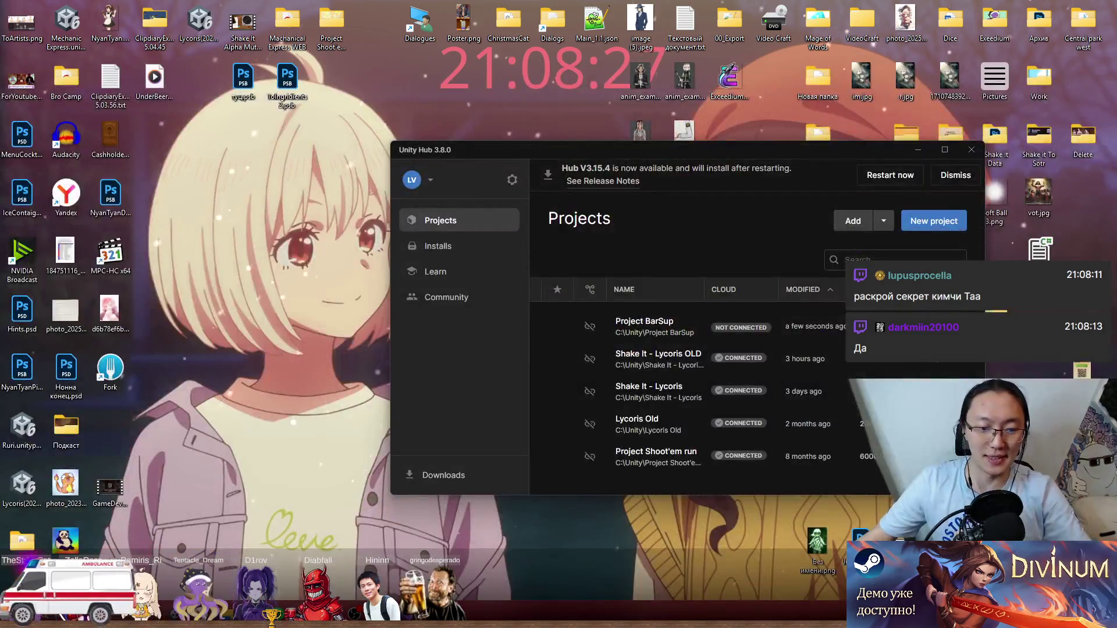
pyautogui.moveTo(254, 605)
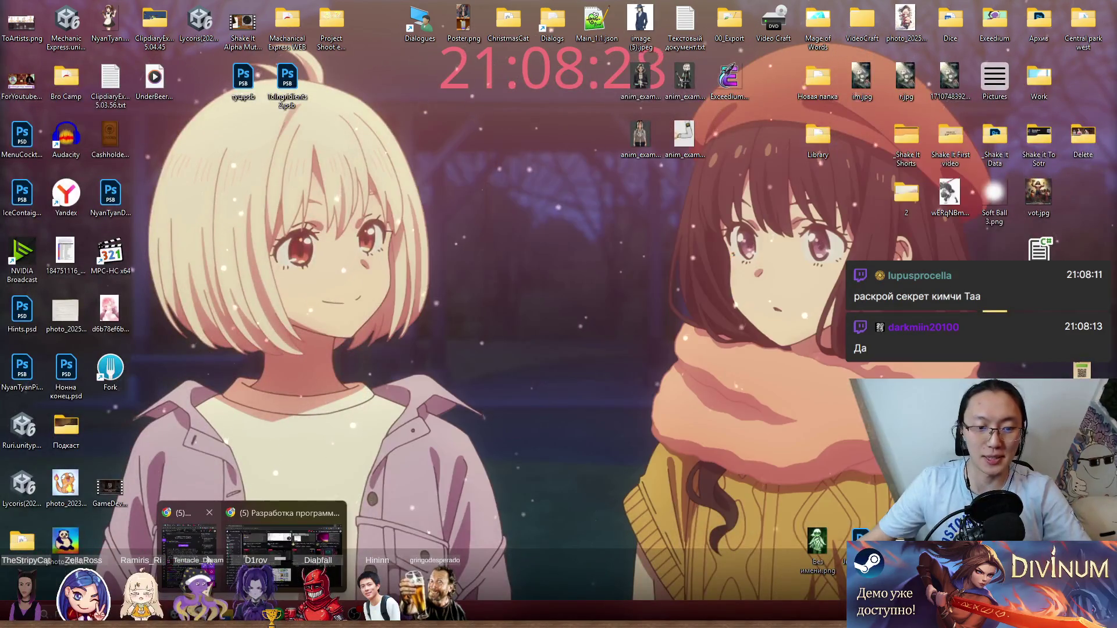
pyautogui.click(296, 556)
pyautogui.click(296, 557)
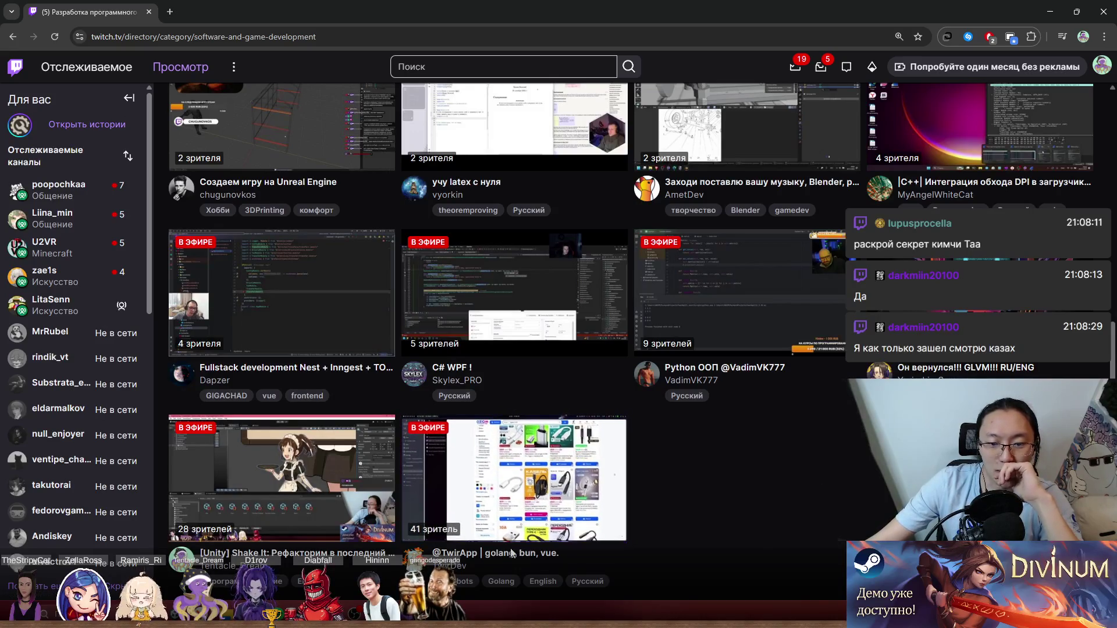
# Scroll back up the Software and Game Development grid and switch to the Blender stream tab.
pyautogui.scroll(1, 486, 561)
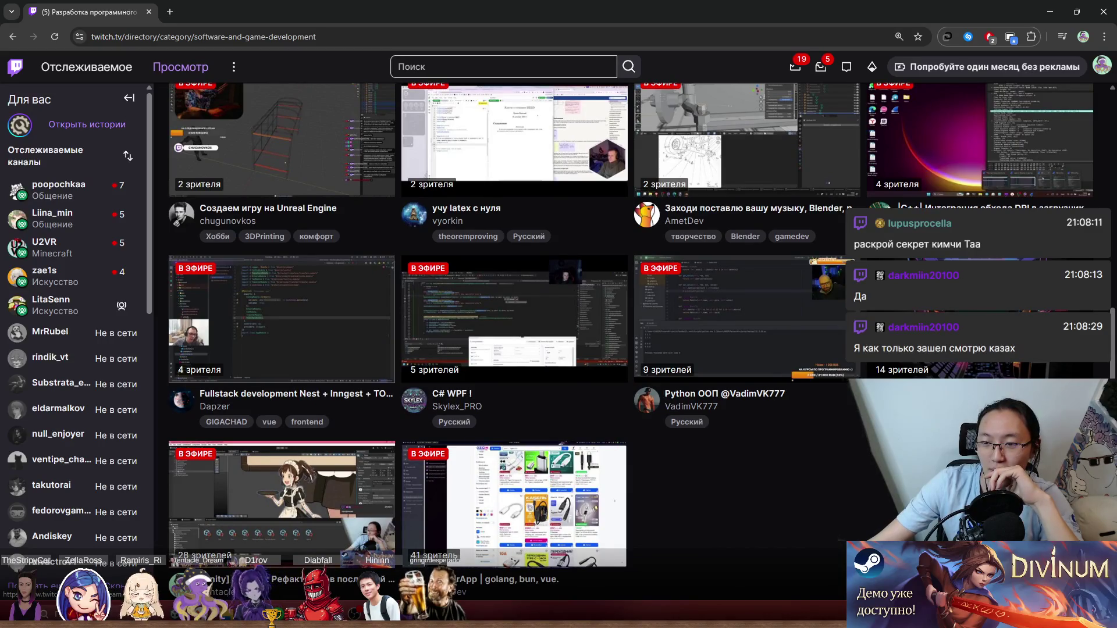
pyautogui.scroll(2, 792, 395)
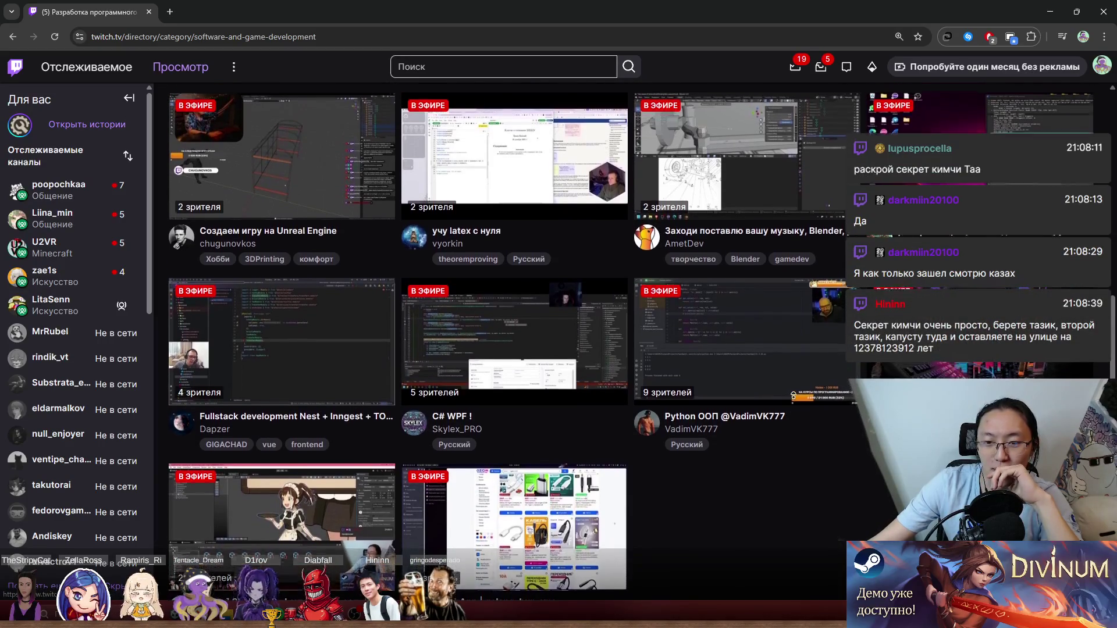
pyautogui.scroll(1, 791, 395)
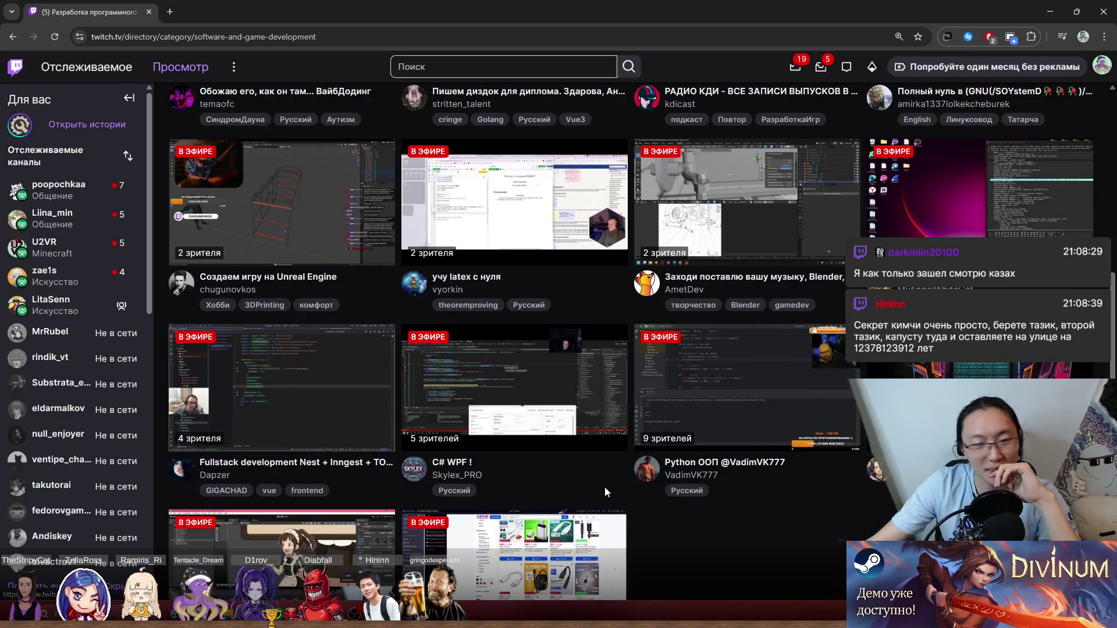
pyautogui.scroll(1, 605, 490)
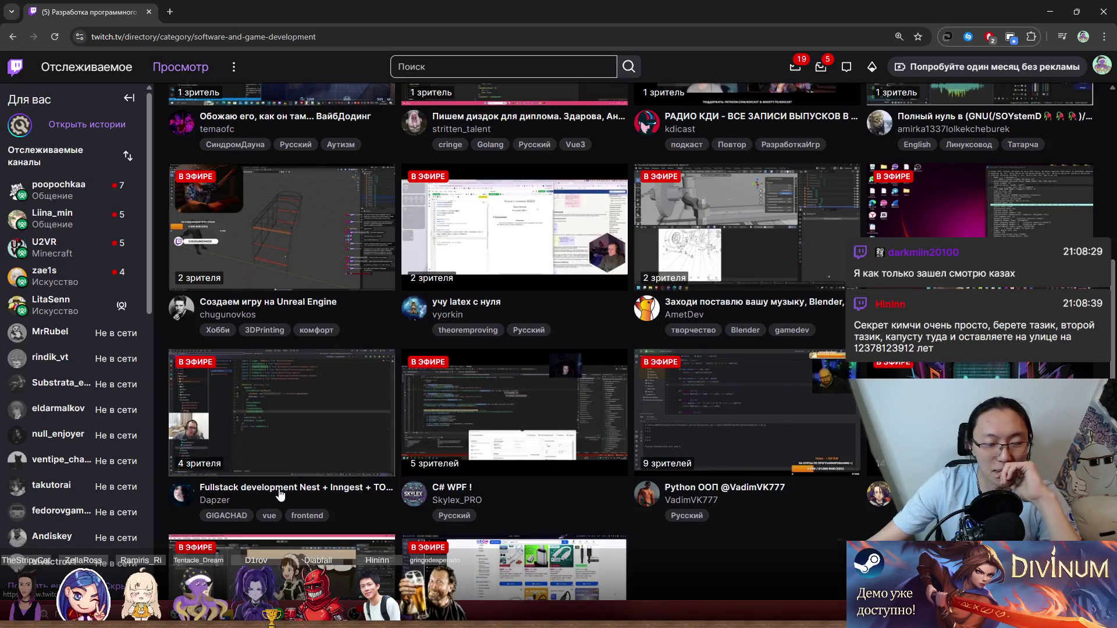
pyautogui.scroll(4, 298, 482)
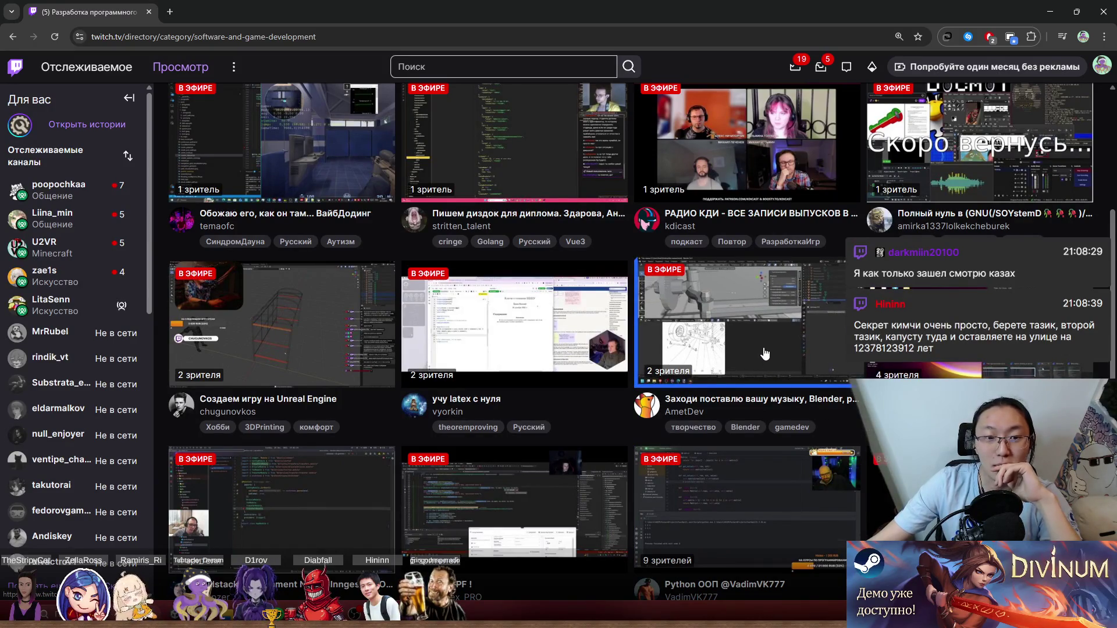
pyautogui.scroll(2, 761, 349)
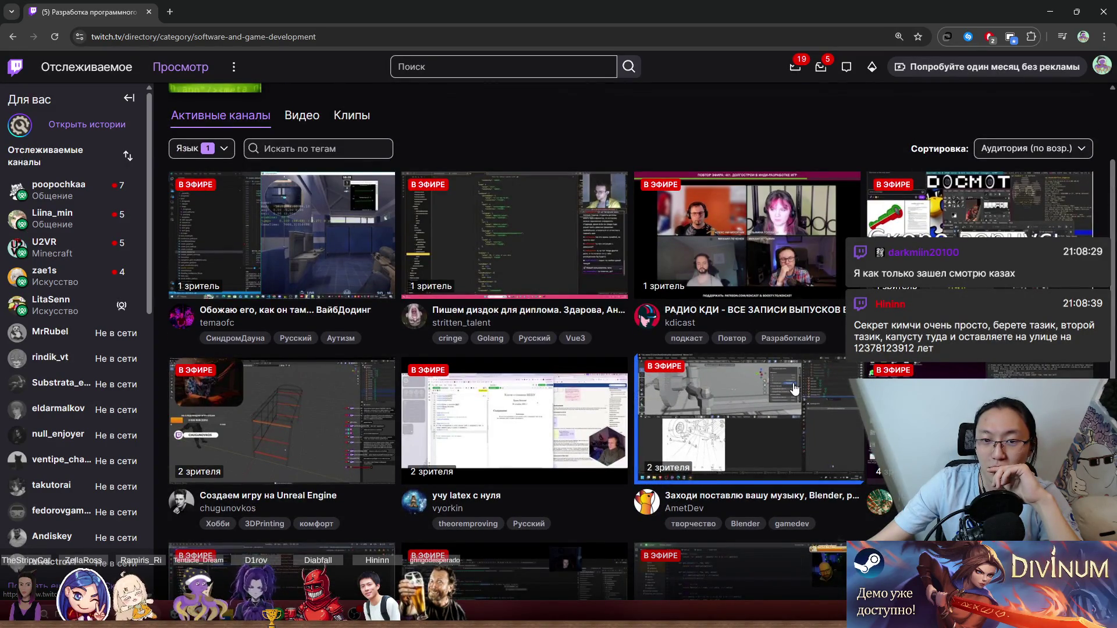
pyautogui.click(223, 5)
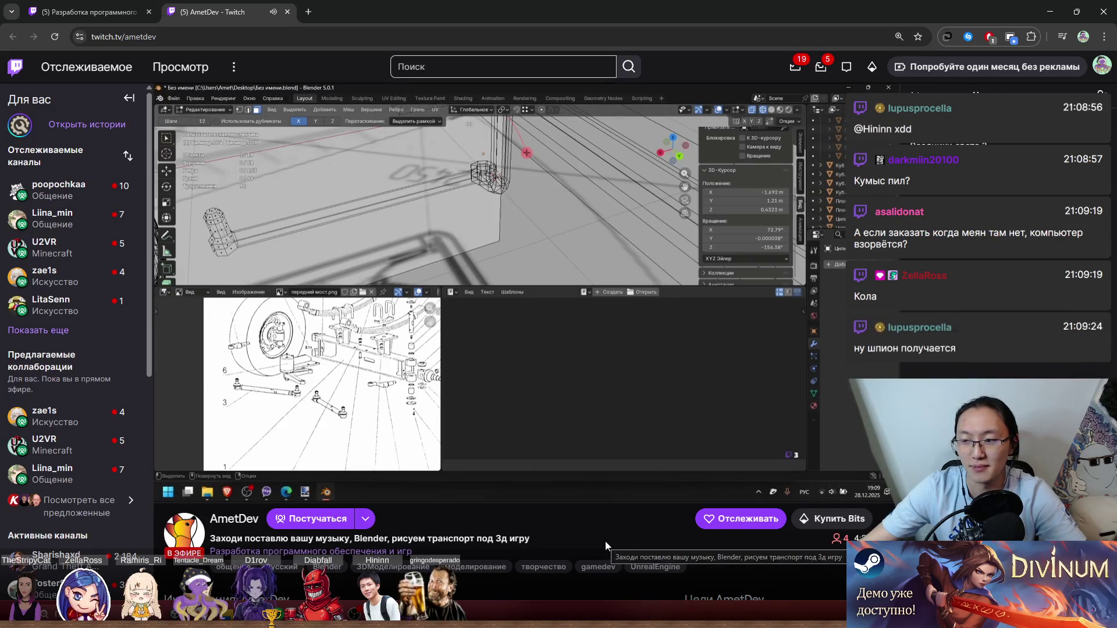
# Select the channel name in the Blender stream's address, then open the Windows notifications panel.
pyautogui.doubleClick(137, 38)
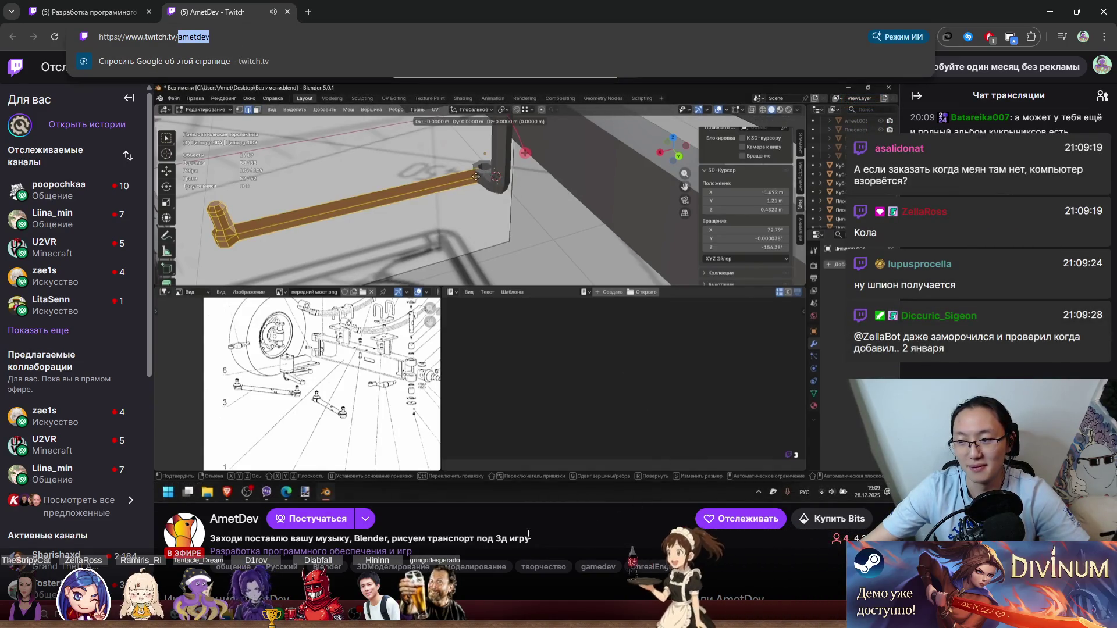
pyautogui.click(596, 527)
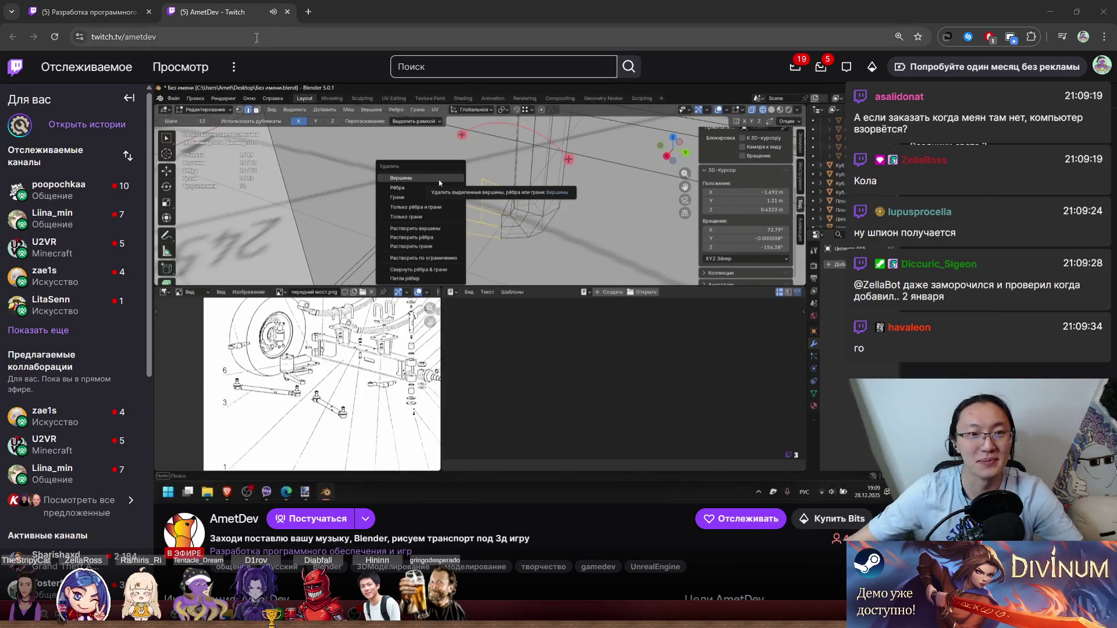
pyautogui.doubleClick(149, 36)
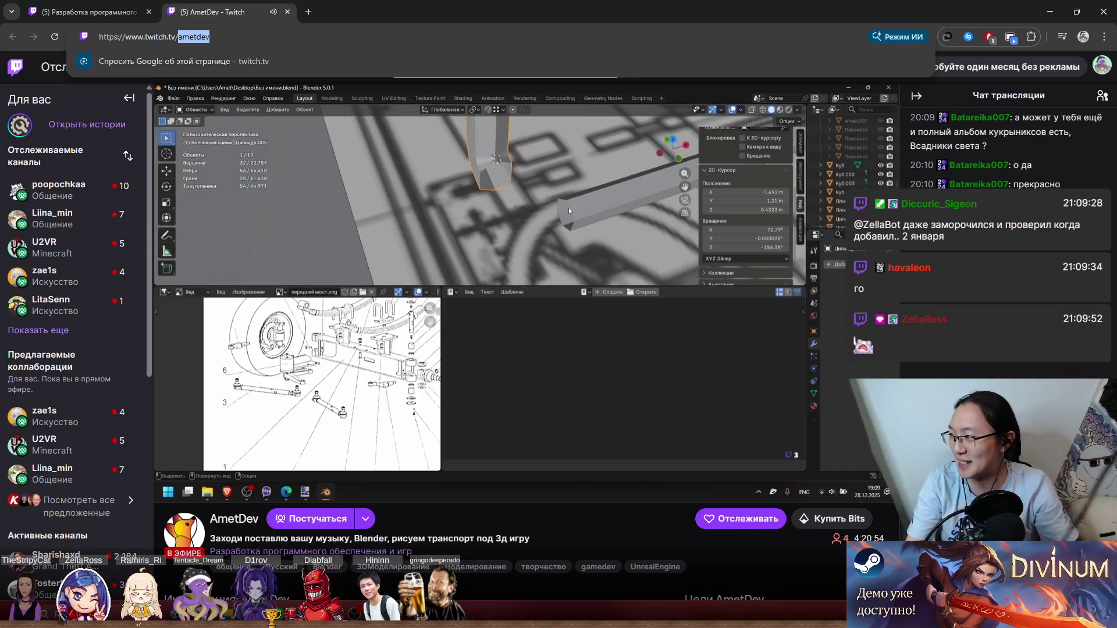
pyautogui.press('Escape')
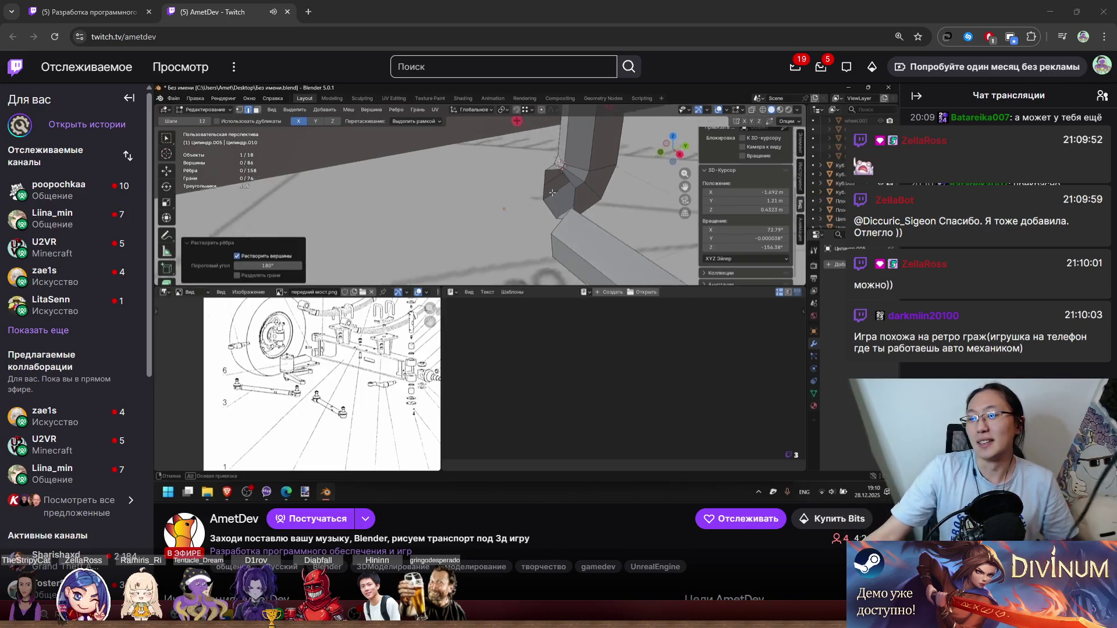
pyautogui.press('super+n')
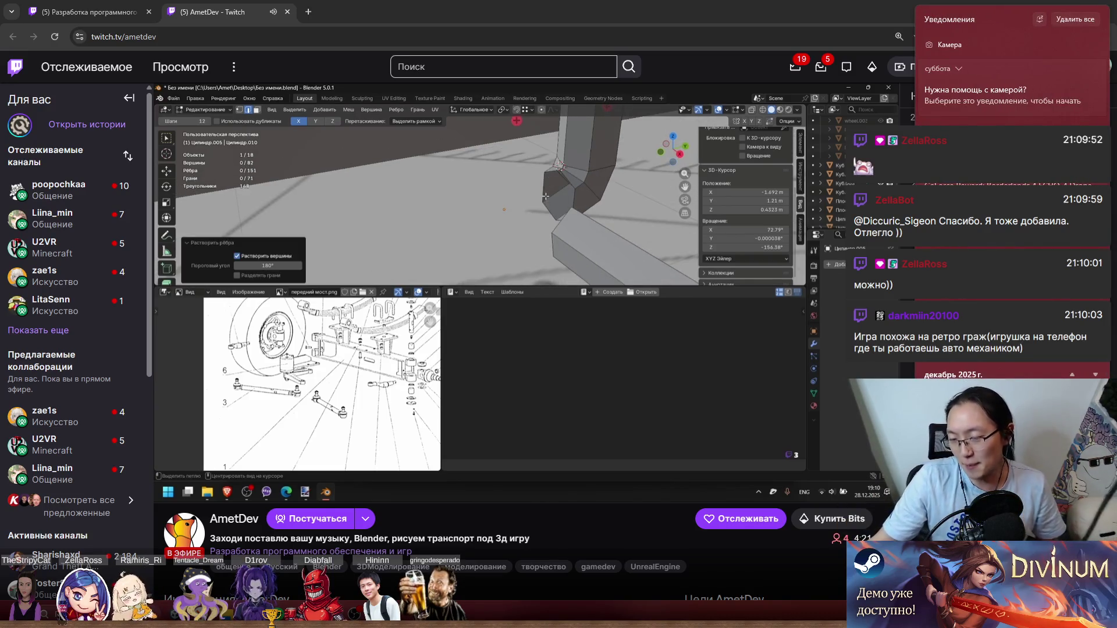